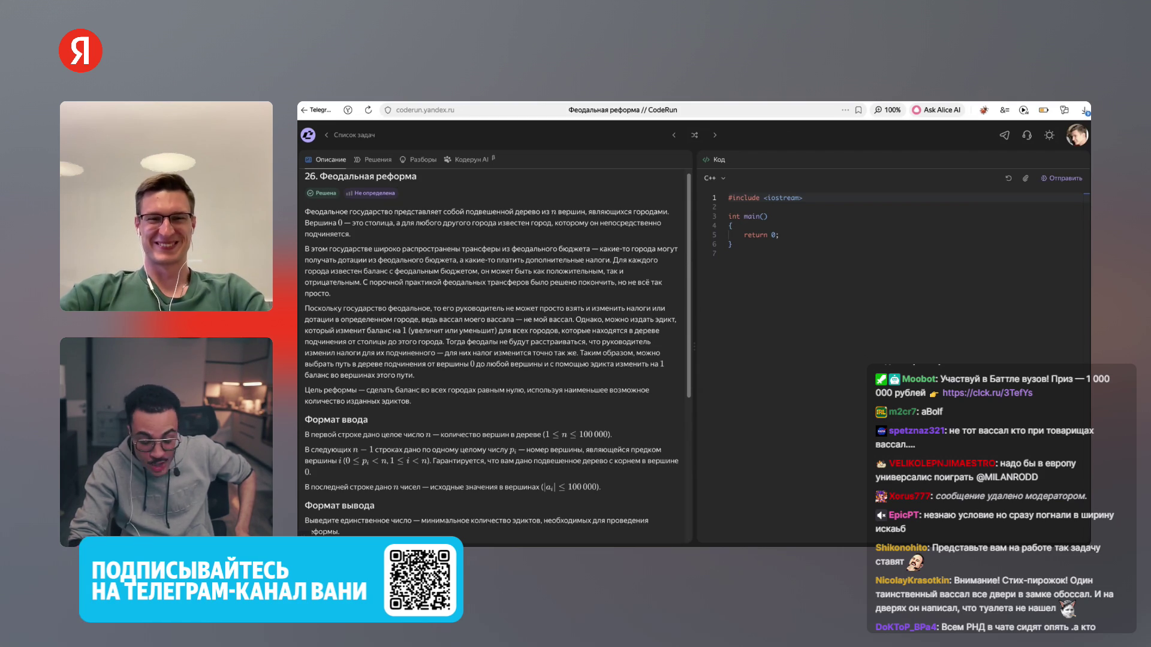
# Scroll through the CodeRun statement and highlight the paragraph about issuing an edict
pyautogui.scroll(-1, 498, 354)
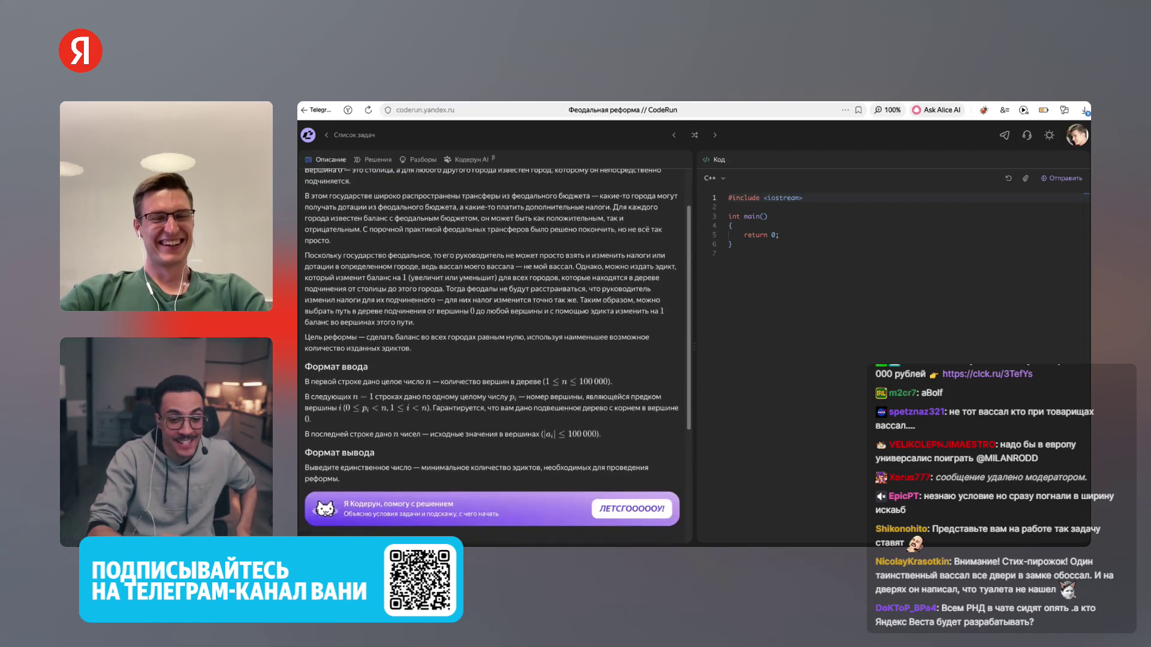
pyautogui.scroll(1, 498, 354)
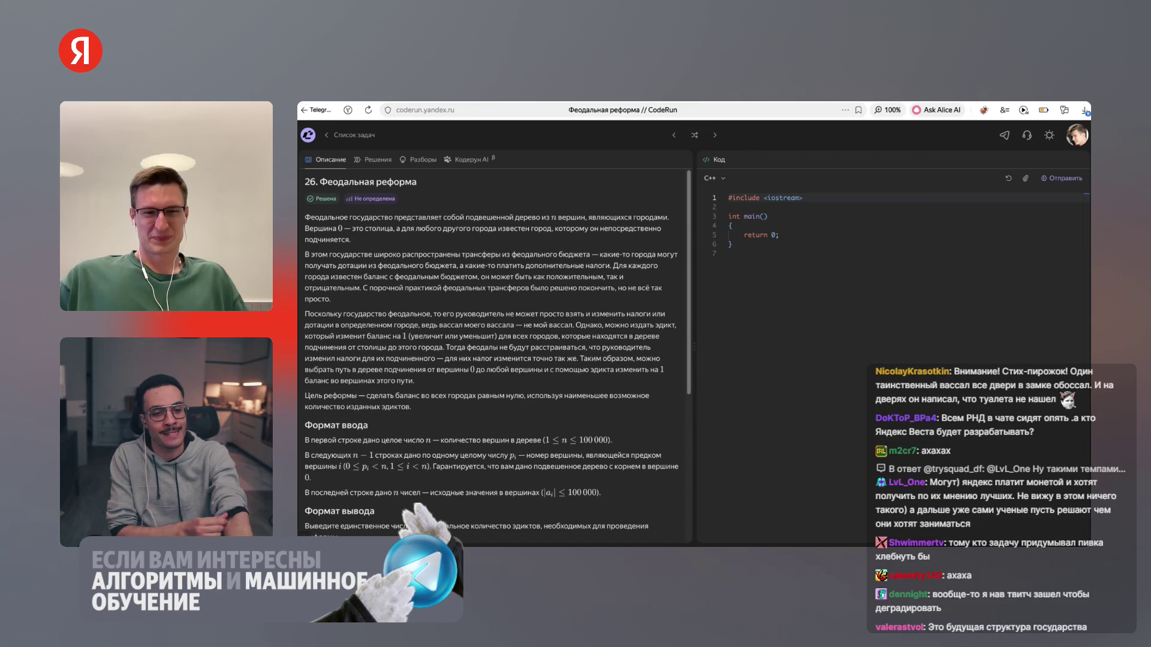
pyautogui.scroll(-1, 495, 360)
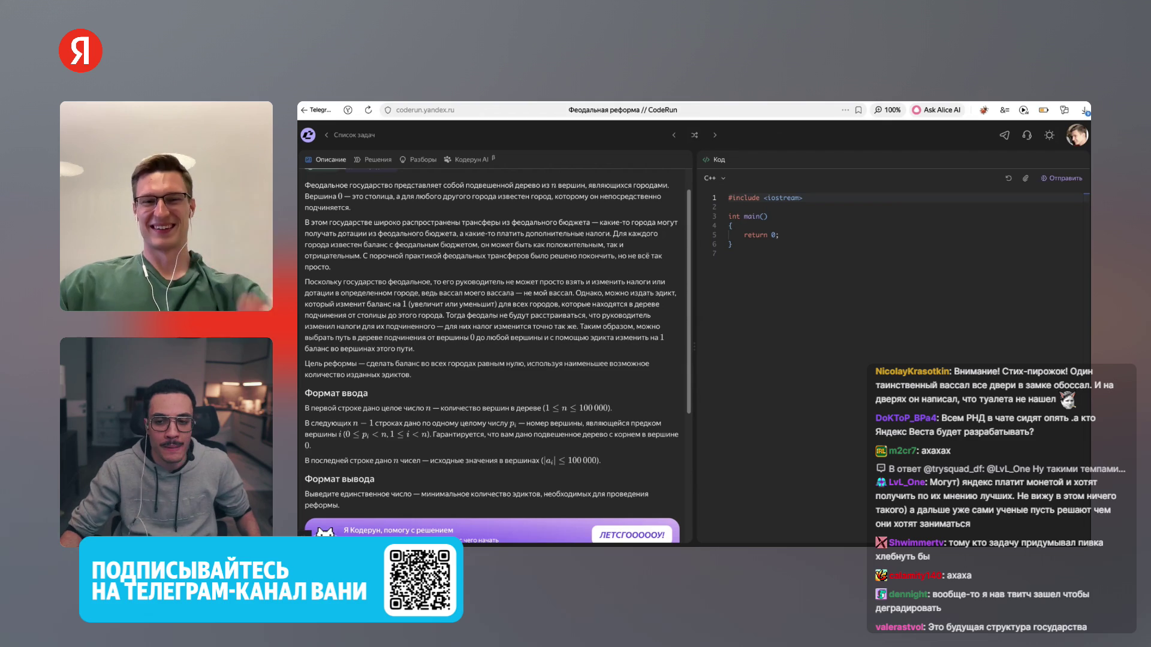
pyautogui.scroll(-1, 492, 348)
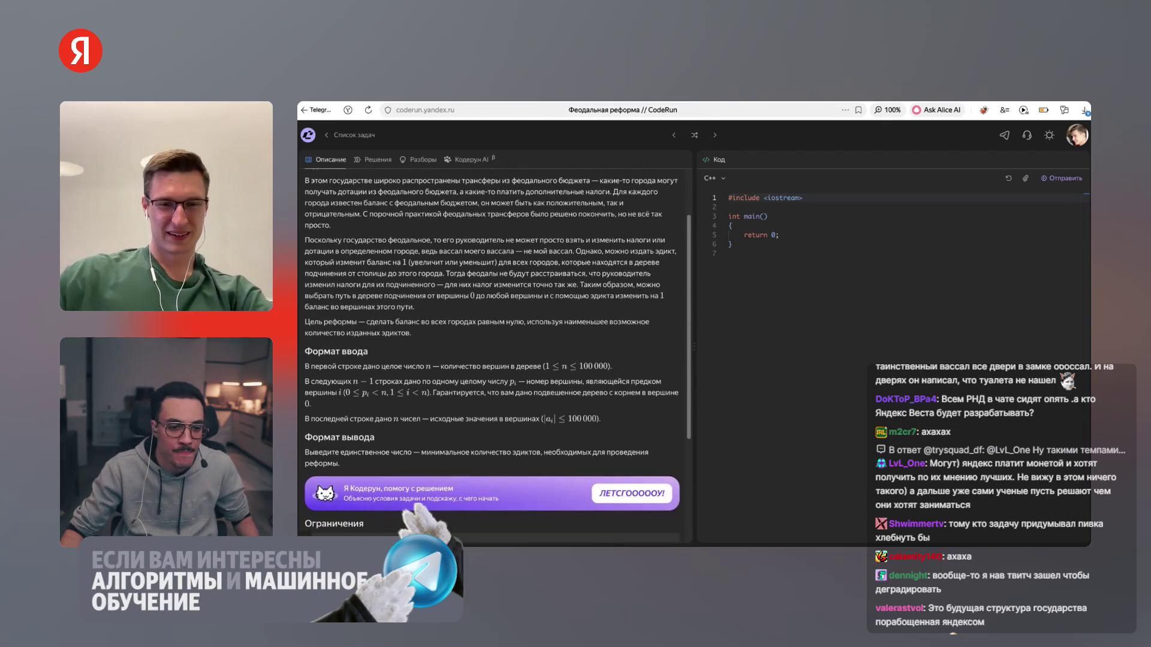
pyautogui.scroll(-1, 491, 348)
pyautogui.scroll(-5, 491, 348)
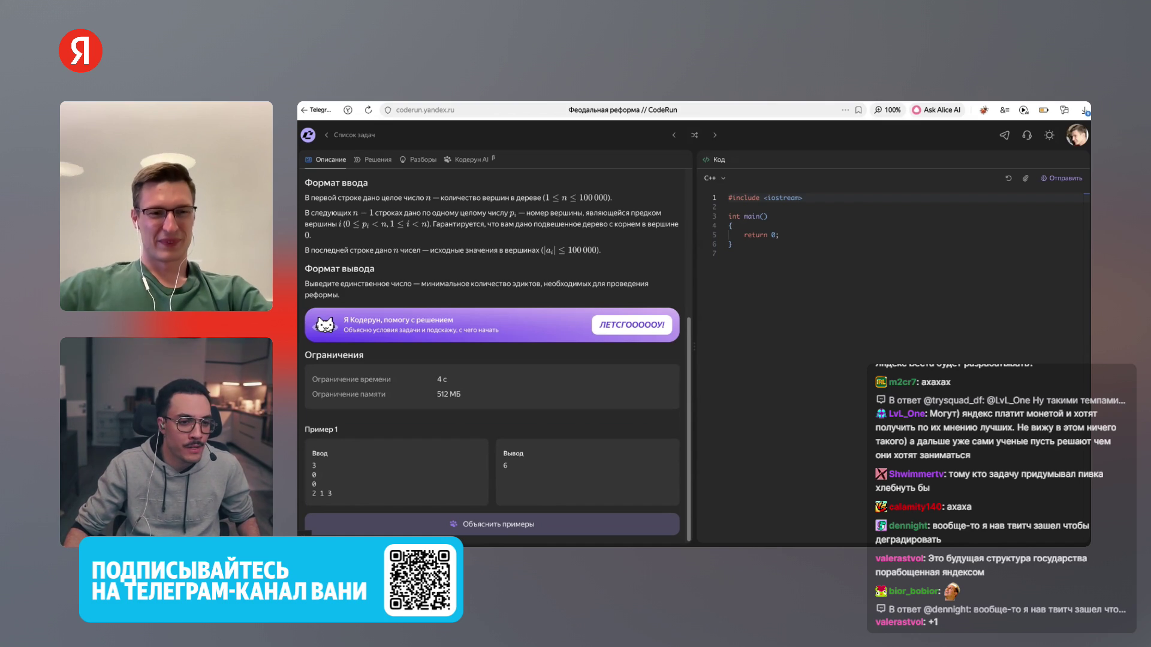
pyautogui.scroll(3, 492, 354)
pyautogui.scroll(-3, 492, 354)
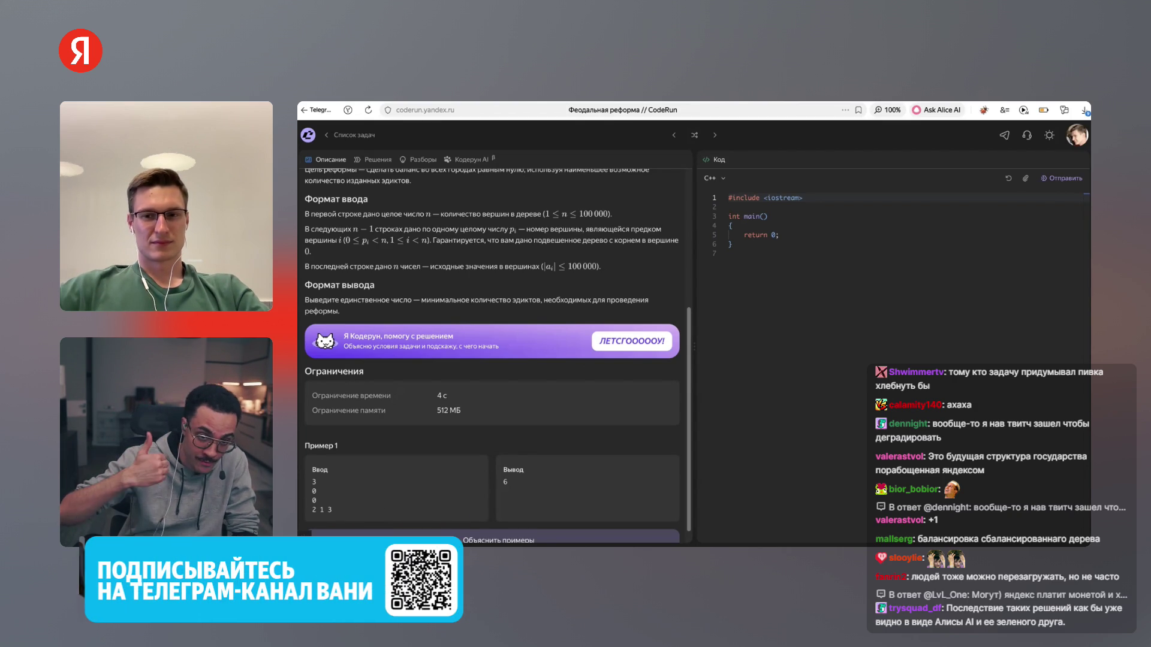
pyautogui.scroll(1, 491, 354)
pyautogui.scroll(2, 491, 353)
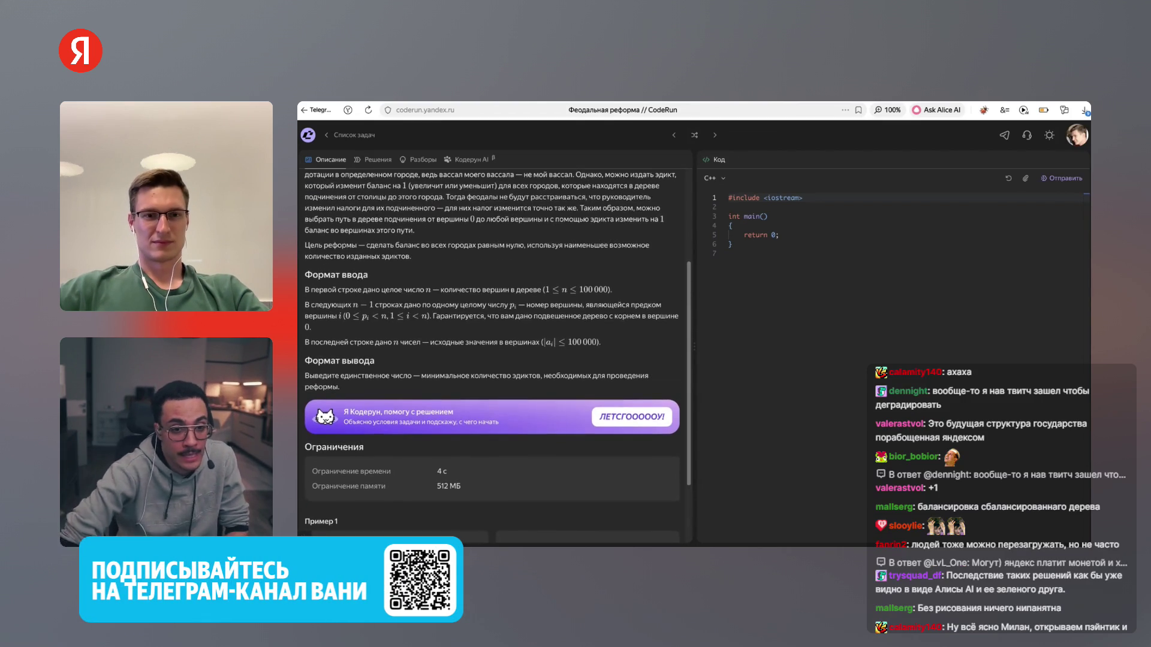
pyautogui.scroll(-3, 491, 354)
pyautogui.scroll(-1, 491, 354)
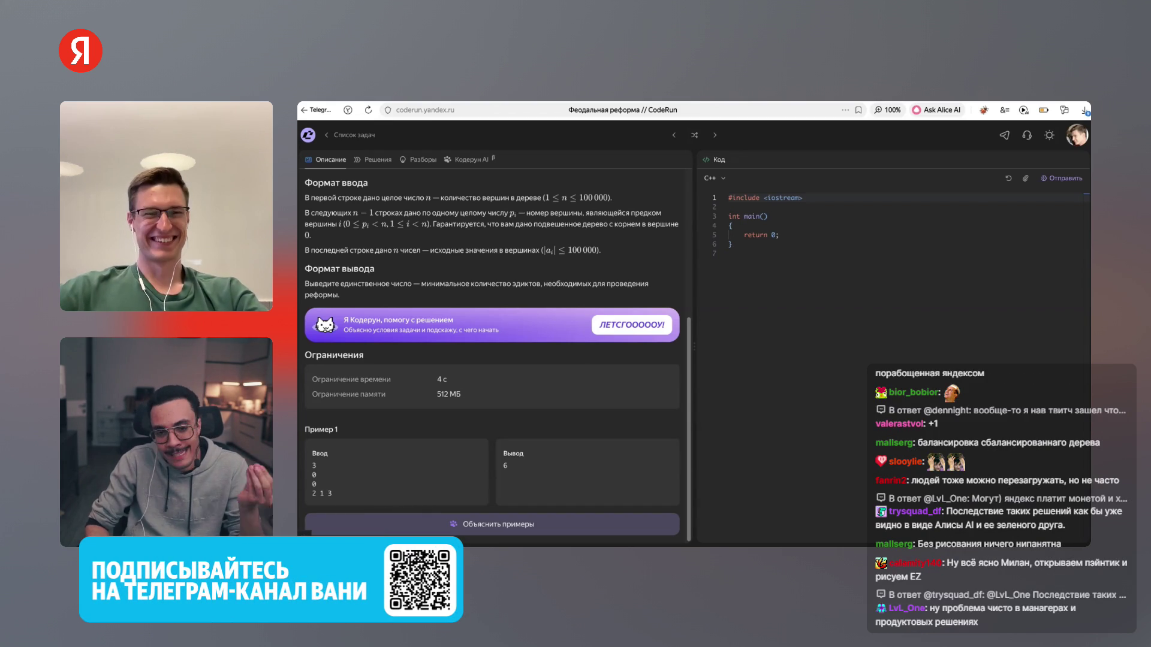
pyautogui.scroll(4, 491, 354)
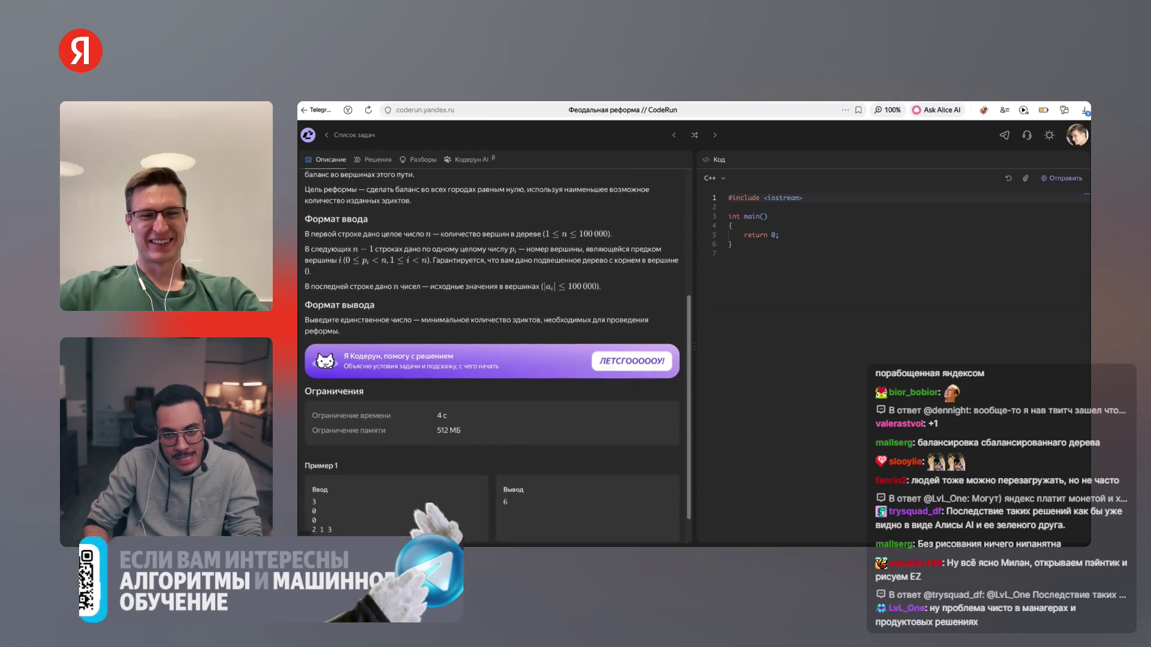
pyautogui.scroll(1, 492, 354)
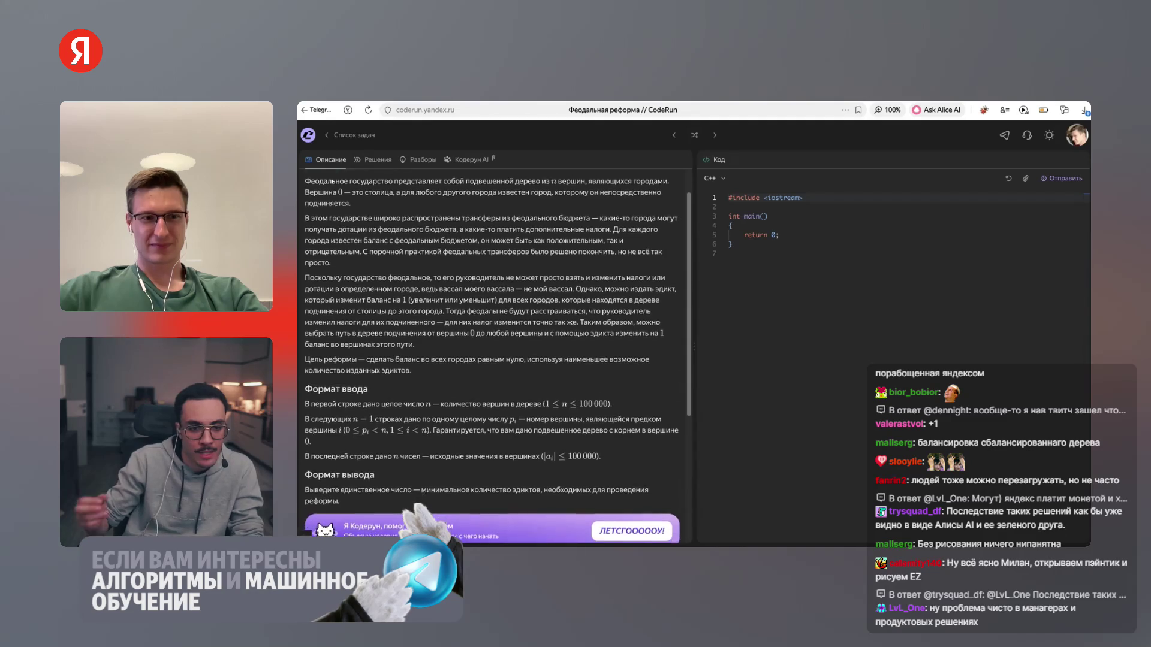
pyautogui.scroll(-1, 491, 353)
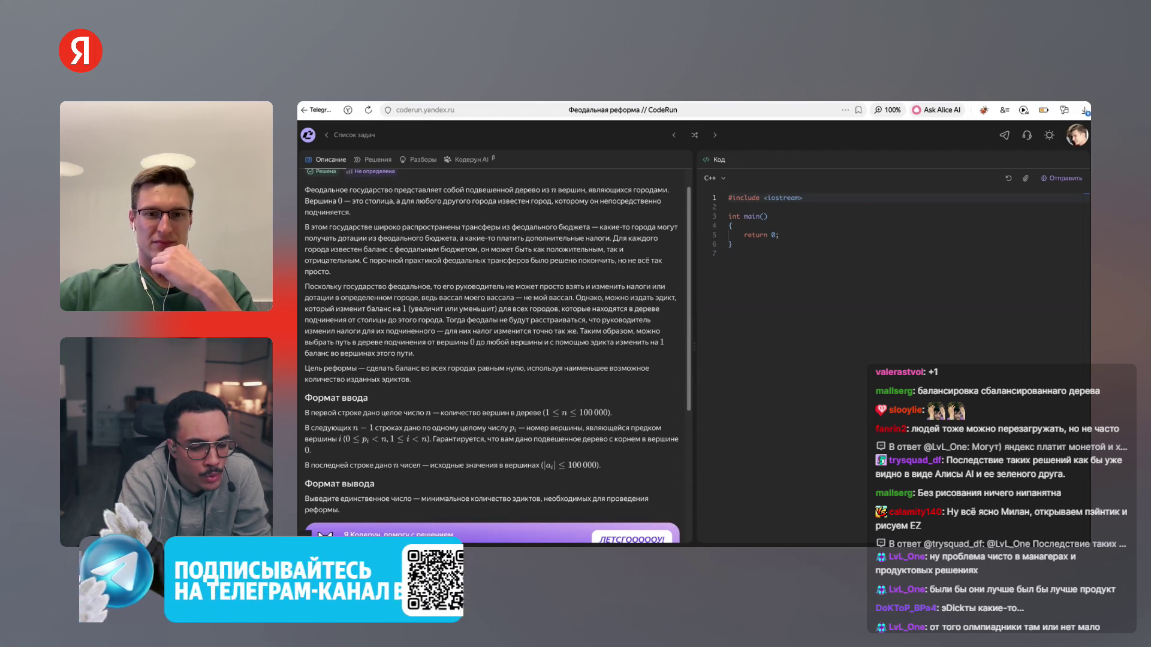
pyautogui.moveTo(576, 297)
pyautogui.mouseDown()
pyautogui.moveTo(618, 342)
pyautogui.moveTo(414, 353)
pyautogui.mouseUp()
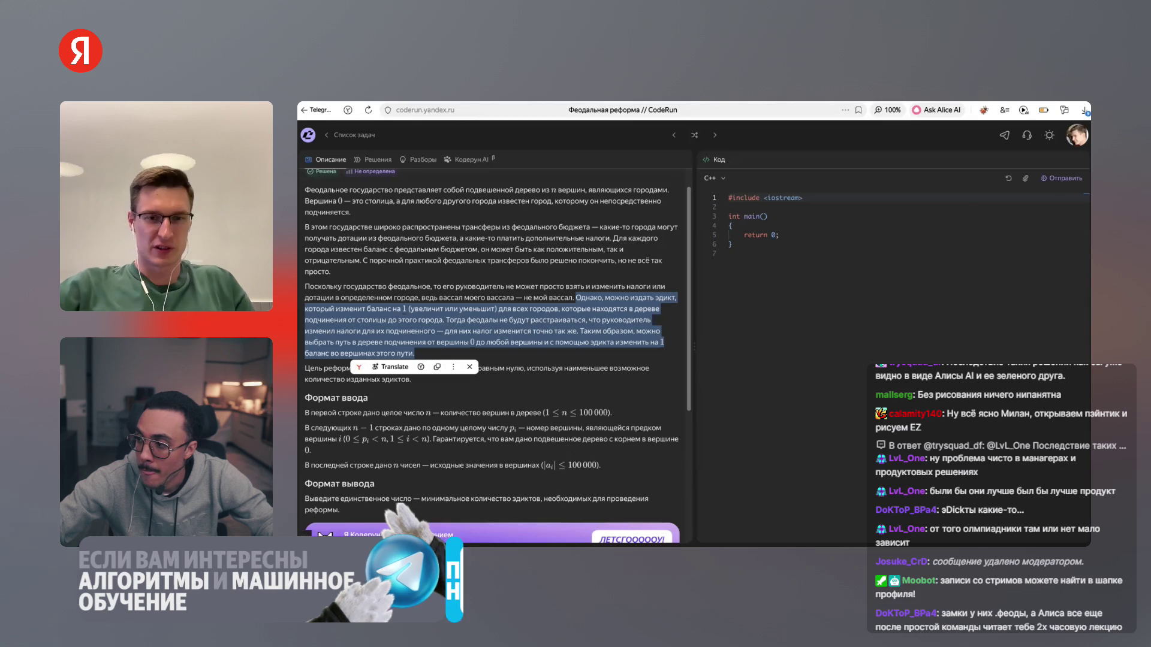
pyautogui.press('Escape')
# Highlight the edict phrase, the line about changing balance by 1, and the capital-subordination clause
pyautogui.moveTo(605, 297); pyautogui.dragTo(668, 298)
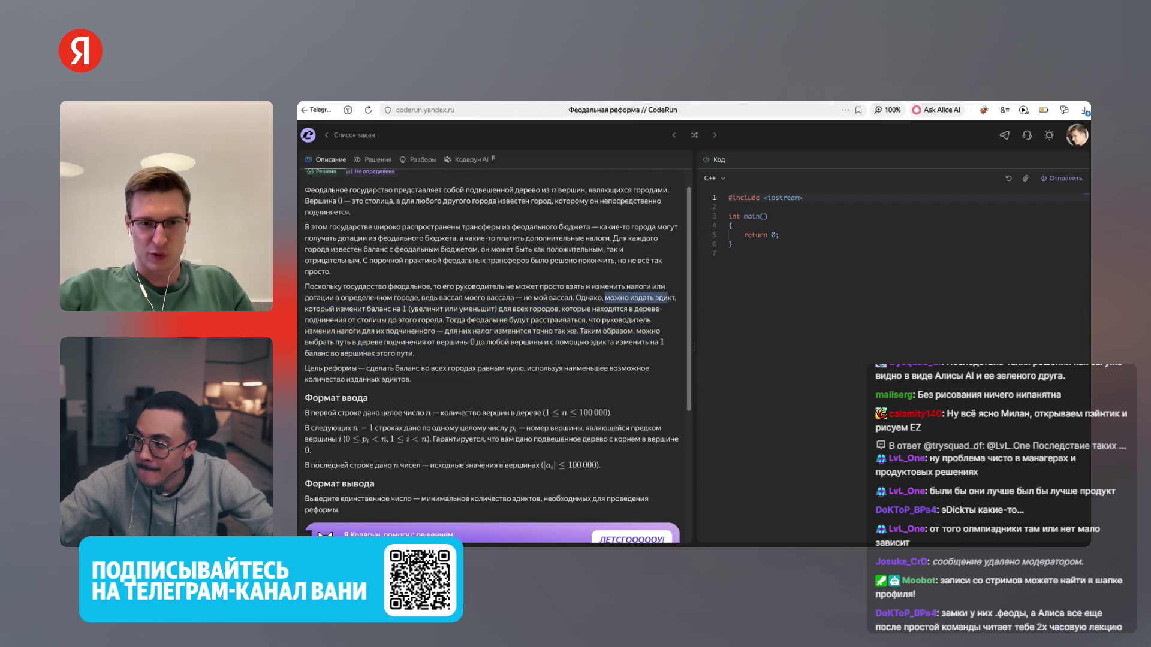
pyautogui.moveTo(305, 309)
pyautogui.mouseDown()
pyautogui.moveTo(613, 309)
pyautogui.moveTo(376, 319)
pyautogui.moveTo(397, 319)
pyautogui.mouseUp()
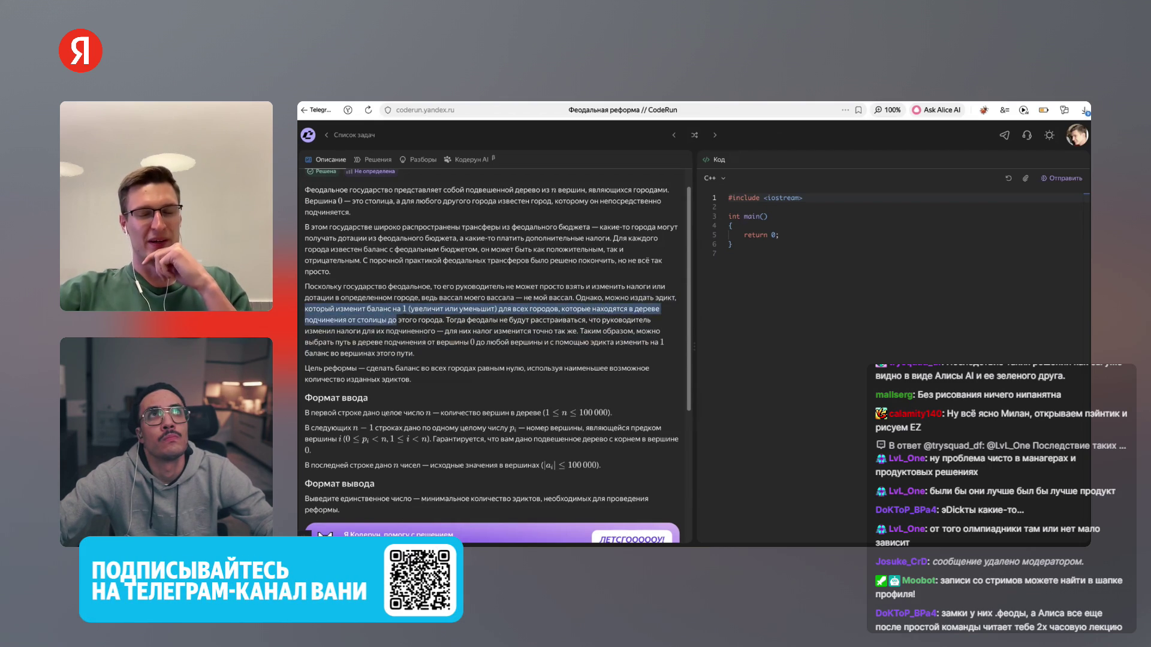
pyautogui.moveTo(397, 320); pyautogui.dragTo(435, 320)
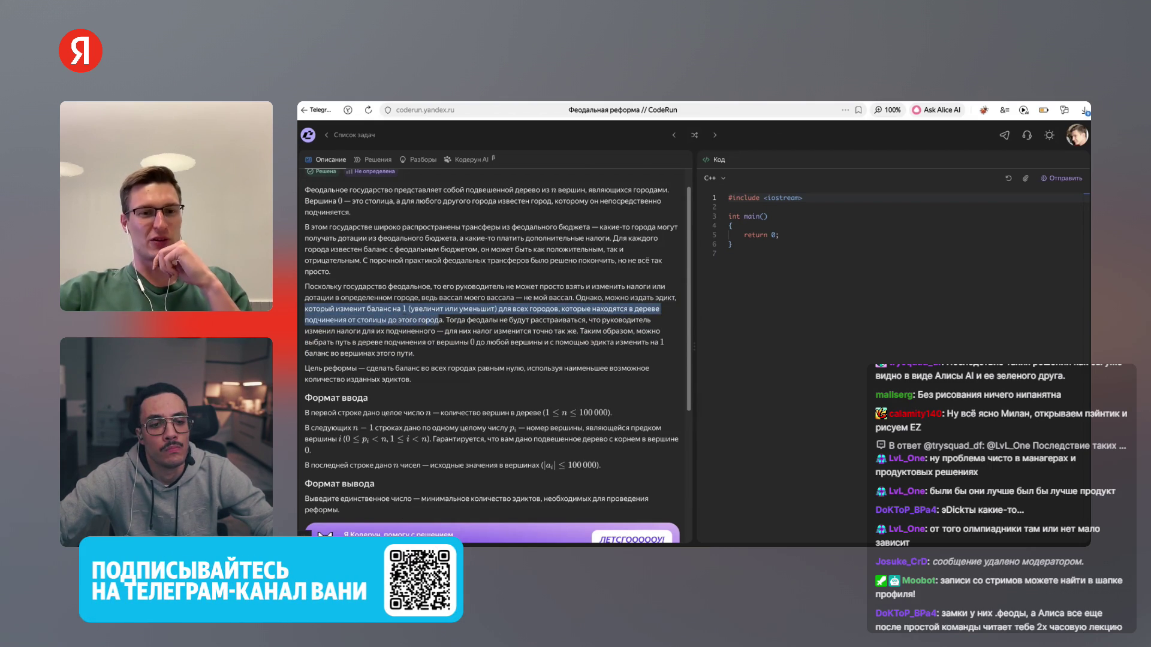
# Highlight the part on subordinates' tax changes and the sentence about choosing a path from vertex 0
pyautogui.click(435, 320)
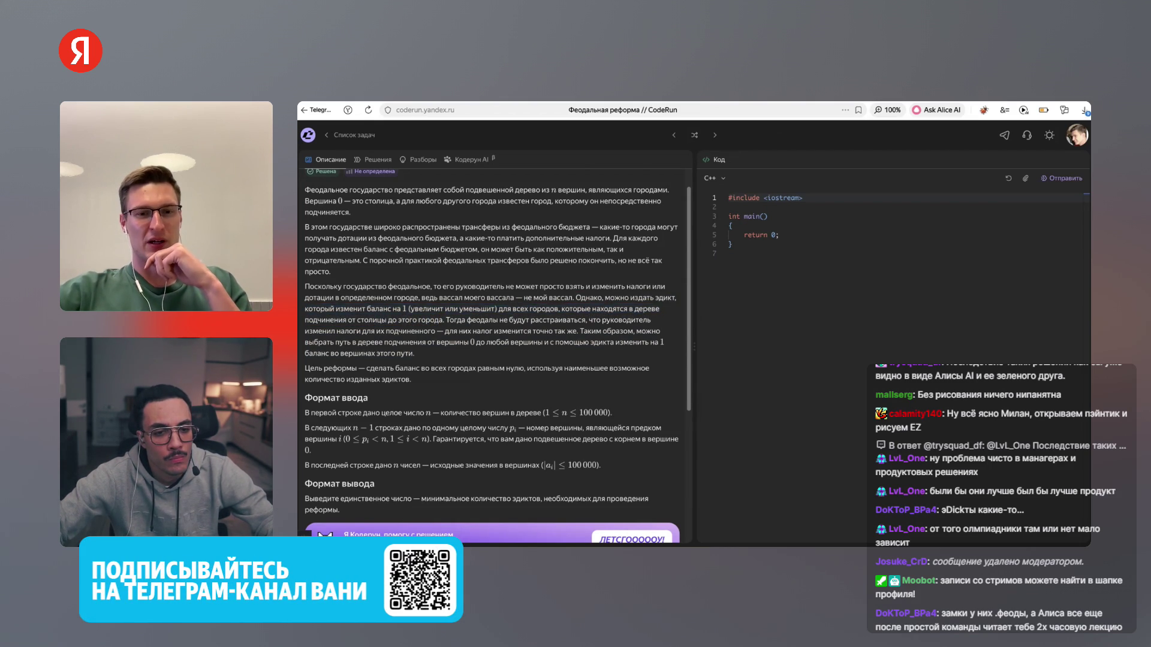
pyautogui.moveTo(578, 331)
pyautogui.mouseDown()
pyautogui.moveTo(637, 331)
pyautogui.moveTo(401, 331)
pyautogui.moveTo(405, 342)
pyautogui.moveTo(491, 343)
pyautogui.moveTo(414, 353)
pyautogui.moveTo(584, 342)
pyautogui.moveTo(414, 353)
pyautogui.mouseUp()
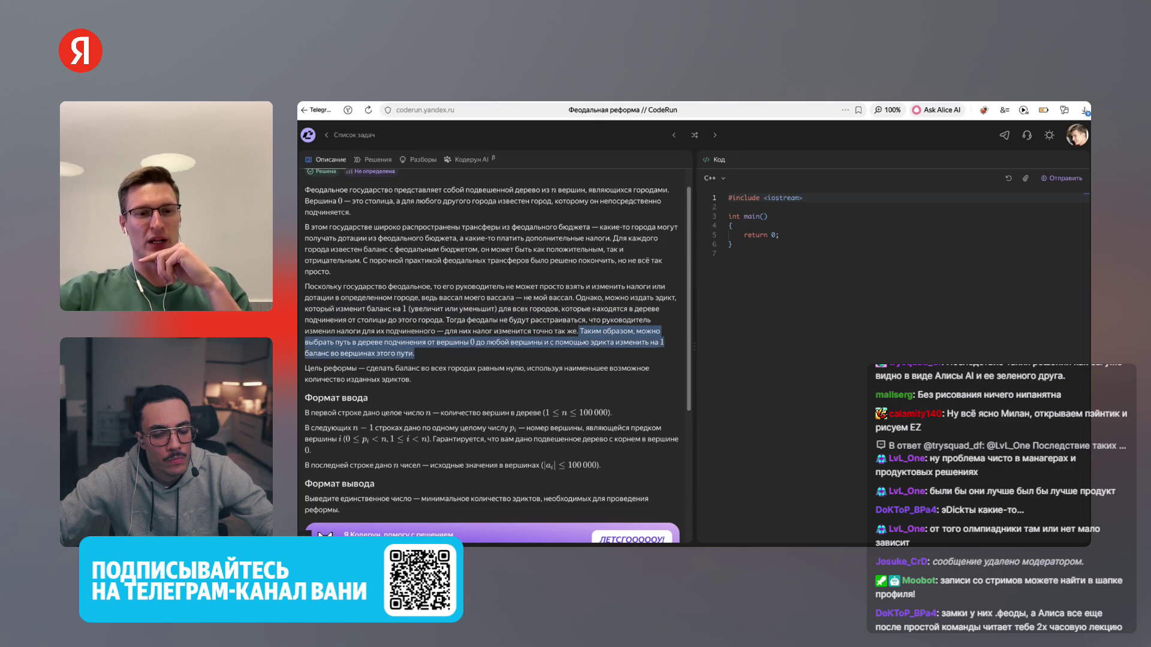
pyautogui.moveTo(414, 353); pyautogui.dragTo(414, 353)
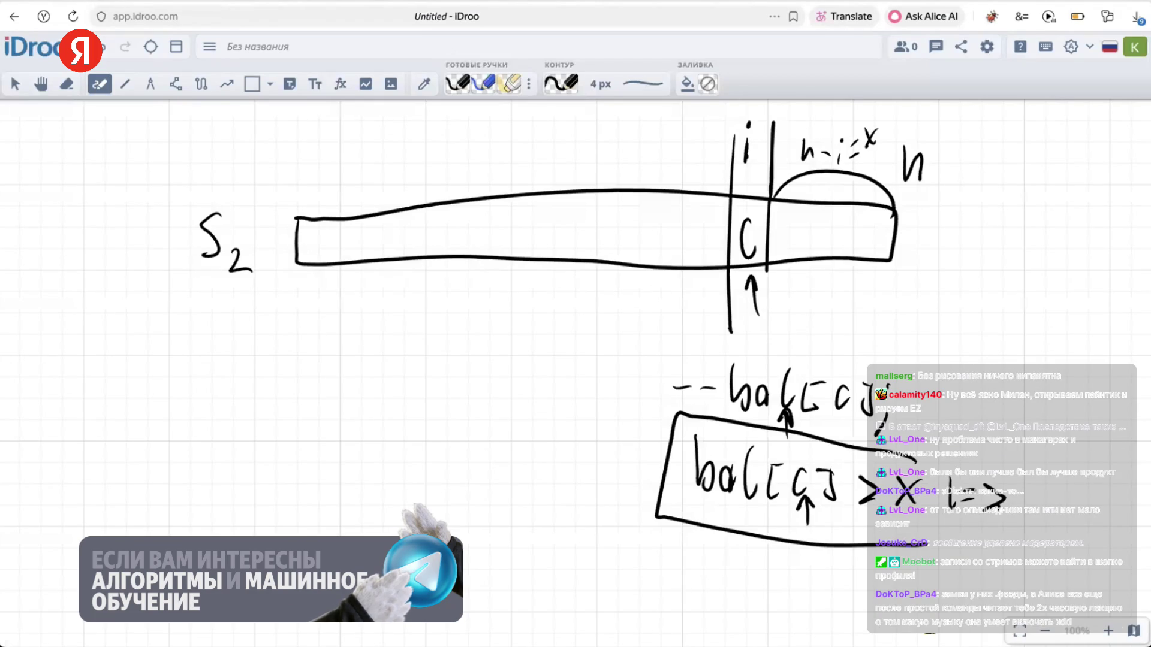
# Pan to an empty area and draw three edges from the root: down-left, down and down-right
pyautogui.press('h')
pyautogui.moveTo(600, 419)
pyautogui.mouseDown()
pyautogui.moveTo(600, 270)
pyautogui.moveTo(578, 167)
pyautogui.moveTo(618, 299)
pyautogui.moveTo(617, 120)
pyautogui.mouseUp()
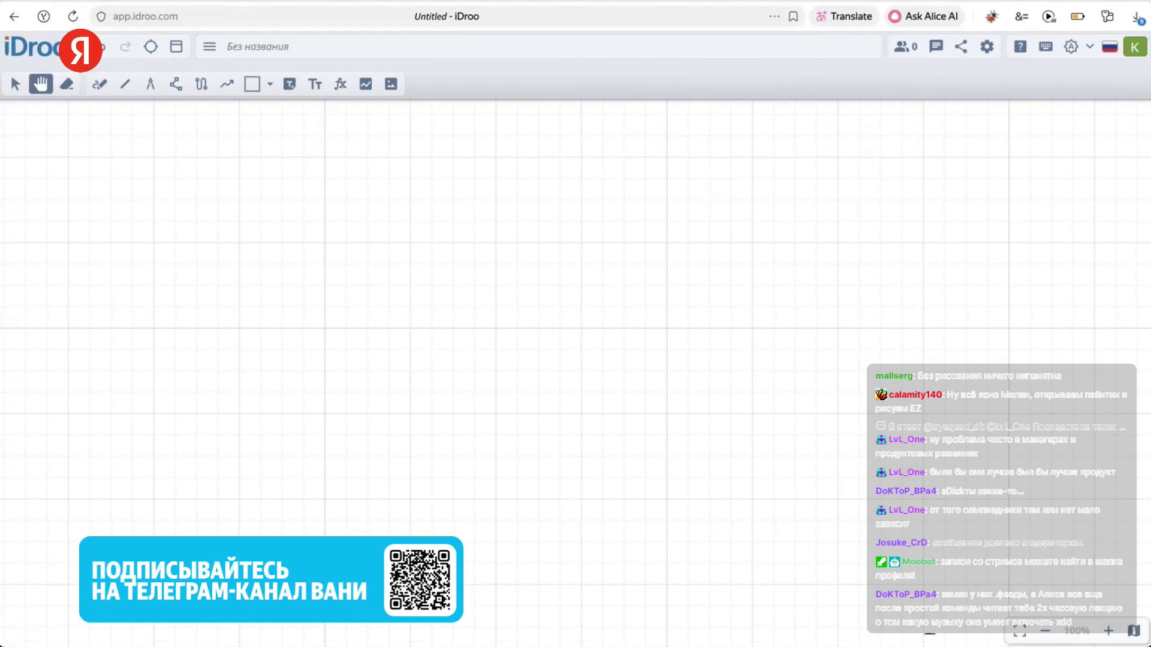
pyautogui.press('p')
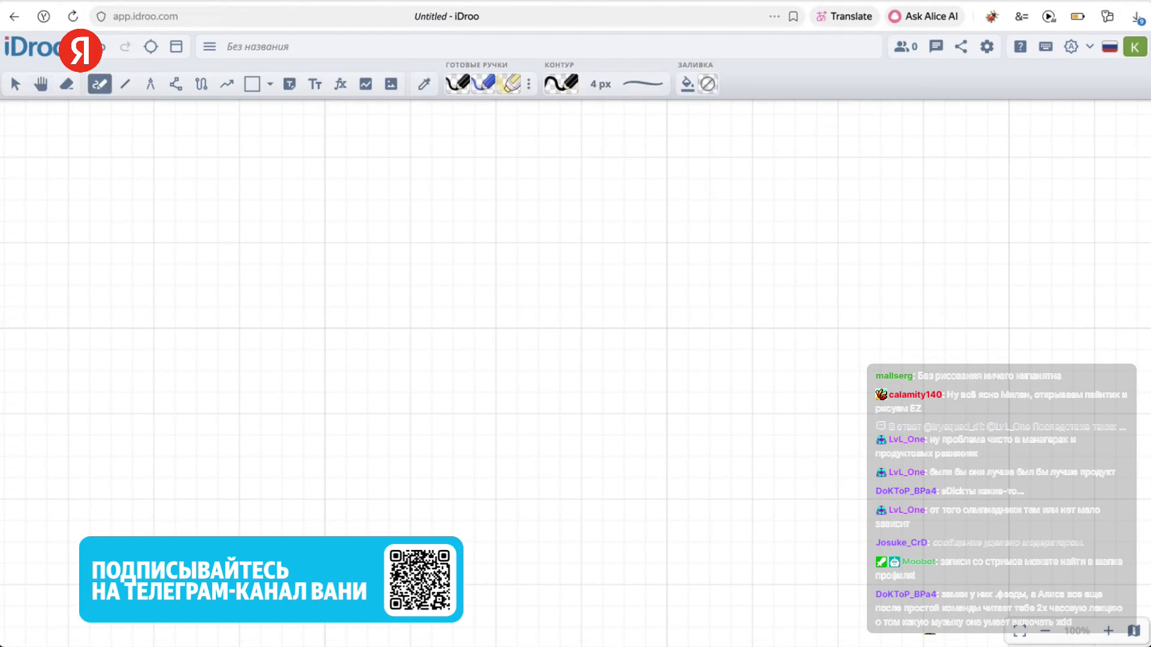
pyautogui.moveTo(530, 155); pyautogui.dragTo(425, 253)
pyautogui.moveTo(529, 154); pyautogui.dragTo(533, 254)
pyautogui.moveTo(531, 153); pyautogui.dragTo(645, 265)
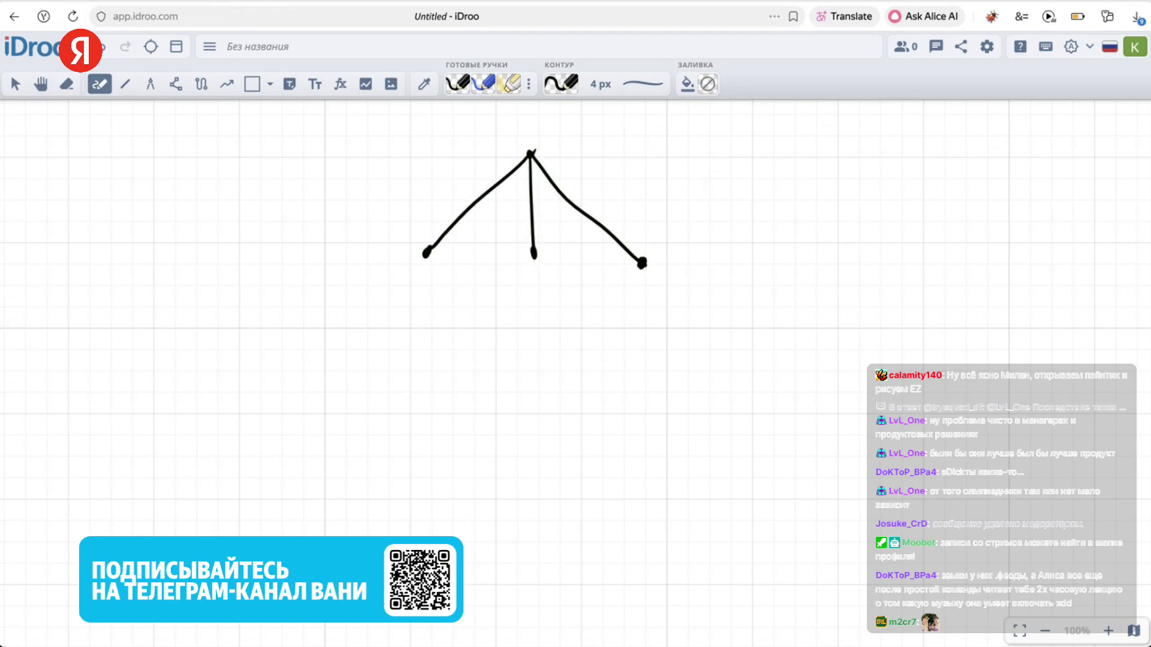
# Sketch connecting curves and arrows between the root and children, then undo them
pyautogui.moveTo(534, 255)
pyautogui.mouseDown()
pyautogui.moveTo(564, 307)
pyautogui.moveTo(642, 263)
pyautogui.mouseUp()
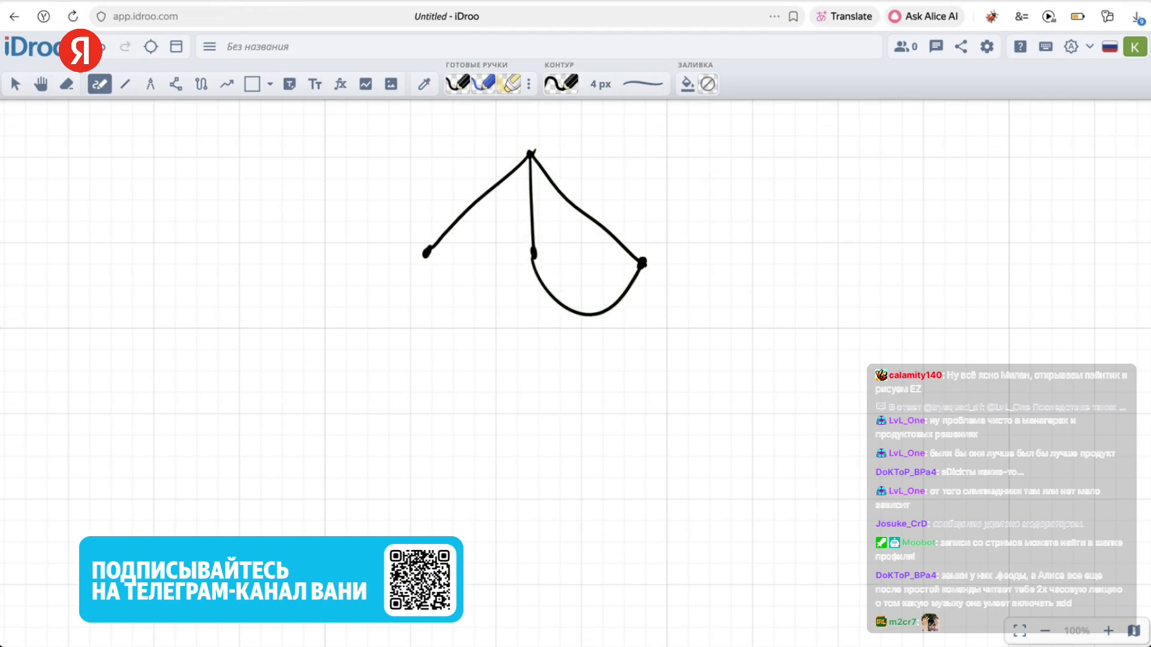
pyautogui.moveTo(530, 154)
pyautogui.mouseDown()
pyautogui.moveTo(632, 192)
pyautogui.moveTo(645, 225)
pyautogui.mouseUp()
pyautogui.moveTo(645, 276)
pyautogui.mouseDown()
pyautogui.moveTo(646, 313)
pyautogui.moveTo(530, 279)
pyautogui.moveTo(539, 293)
pyautogui.moveTo(528, 190)
pyautogui.mouseUp()
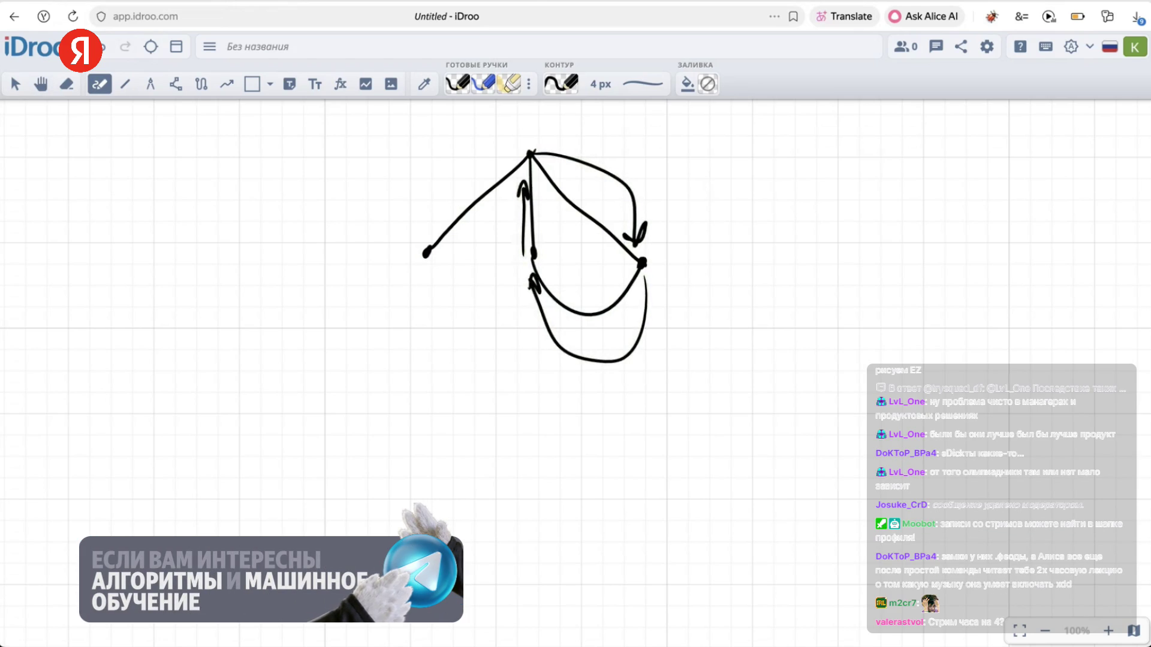
pyautogui.hotkey('ctrl', 'z')
pyautogui.hotkey('ctrl', 'z')
pyautogui.hotkey('ctrl', 'z')
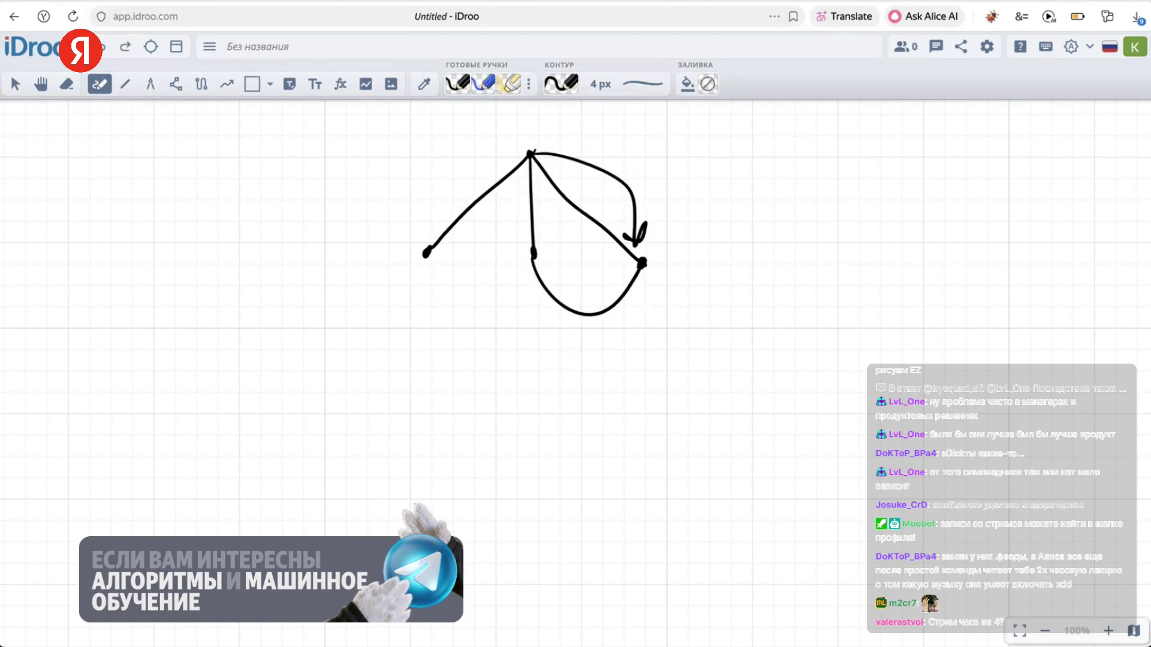
pyautogui.hotkey('ctrl', 'z')
pyautogui.hotkey('ctrl', 'z')
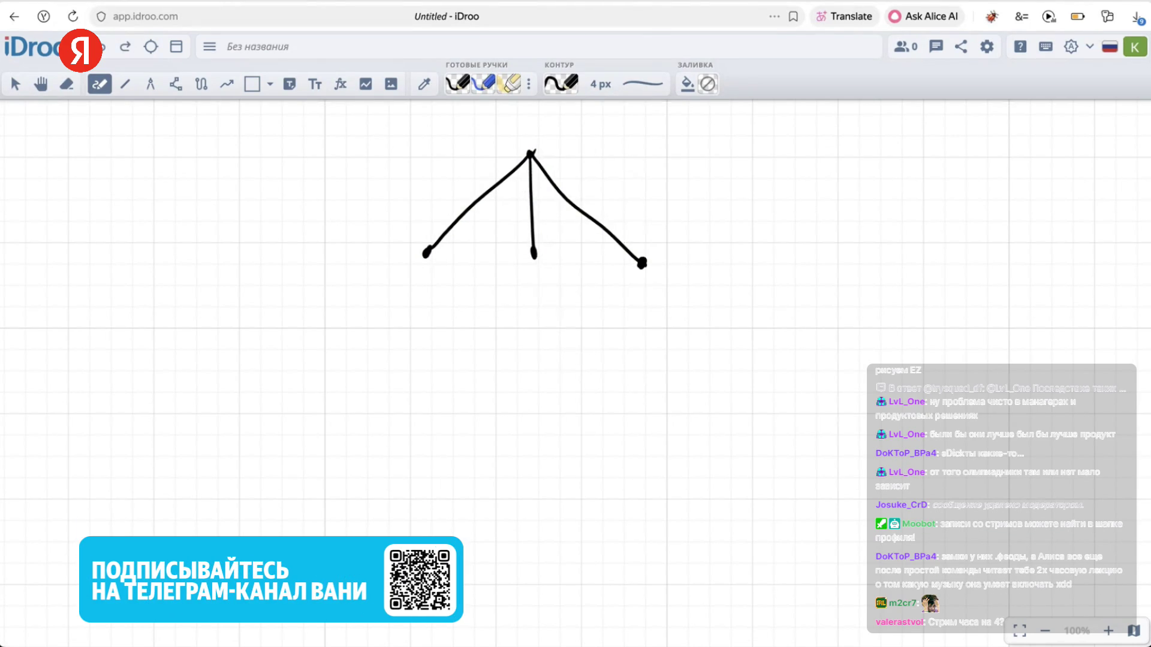
# Add two children under the left node, write 0 beside the root and thicken the root dot
pyautogui.moveTo(426, 252); pyautogui.dragTo(345, 368)
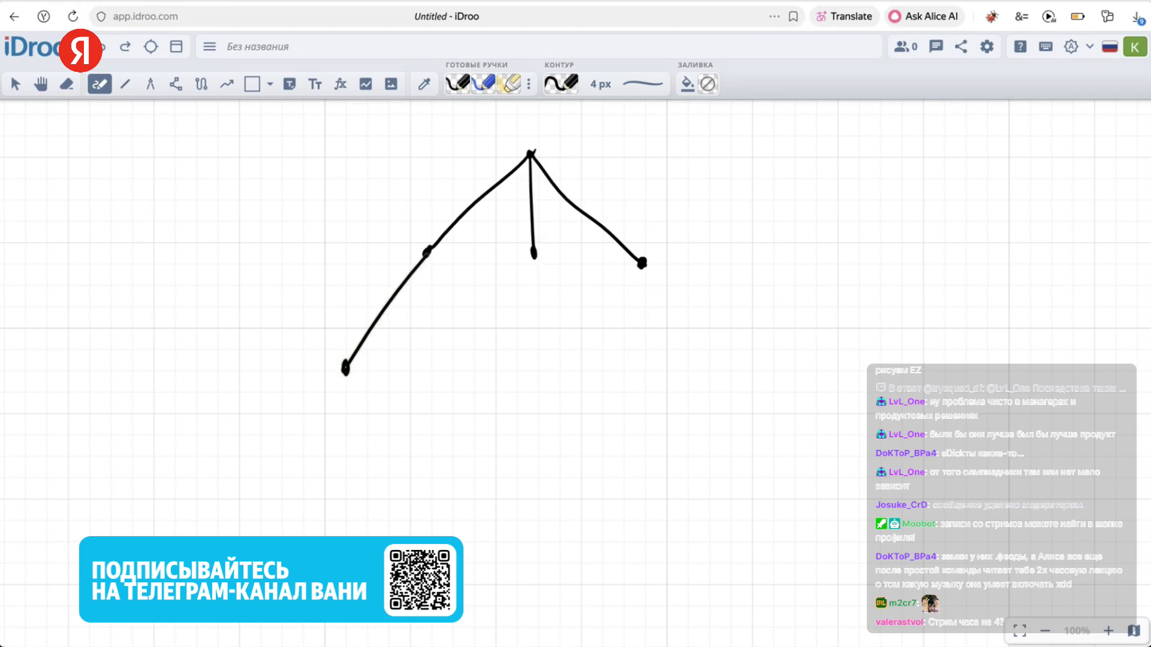
pyautogui.moveTo(426, 253); pyautogui.dragTo(435, 369)
pyautogui.moveTo(550, 129)
pyautogui.mouseDown()
pyautogui.moveTo(548, 165)
pyautogui.moveTo(552, 130)
pyautogui.mouseUp()
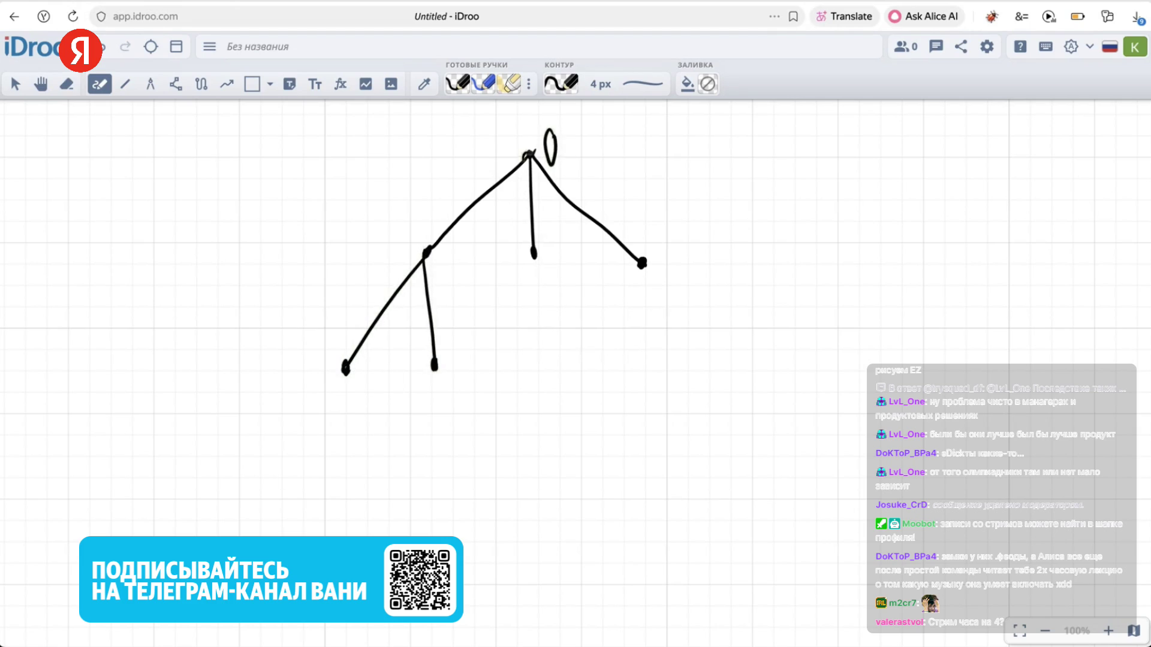
pyautogui.click(528, 159)
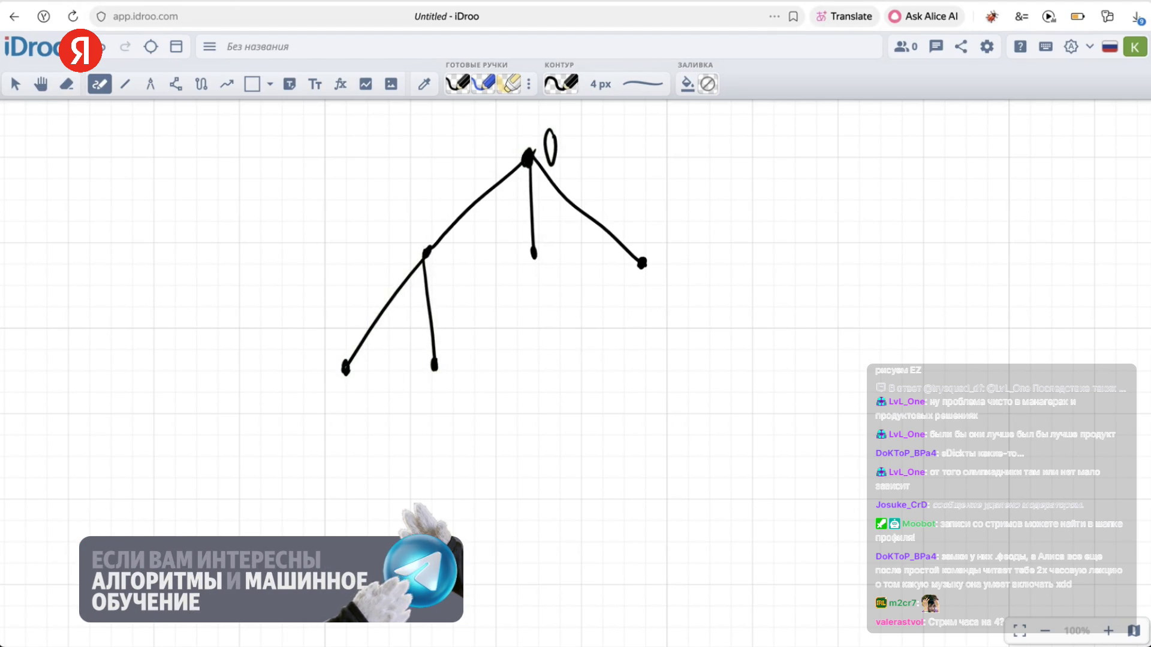
# Add a deeper node under the left grandchild, and a child with a leaf under the right child
pyautogui.moveTo(346, 367); pyautogui.dragTo(298, 482)
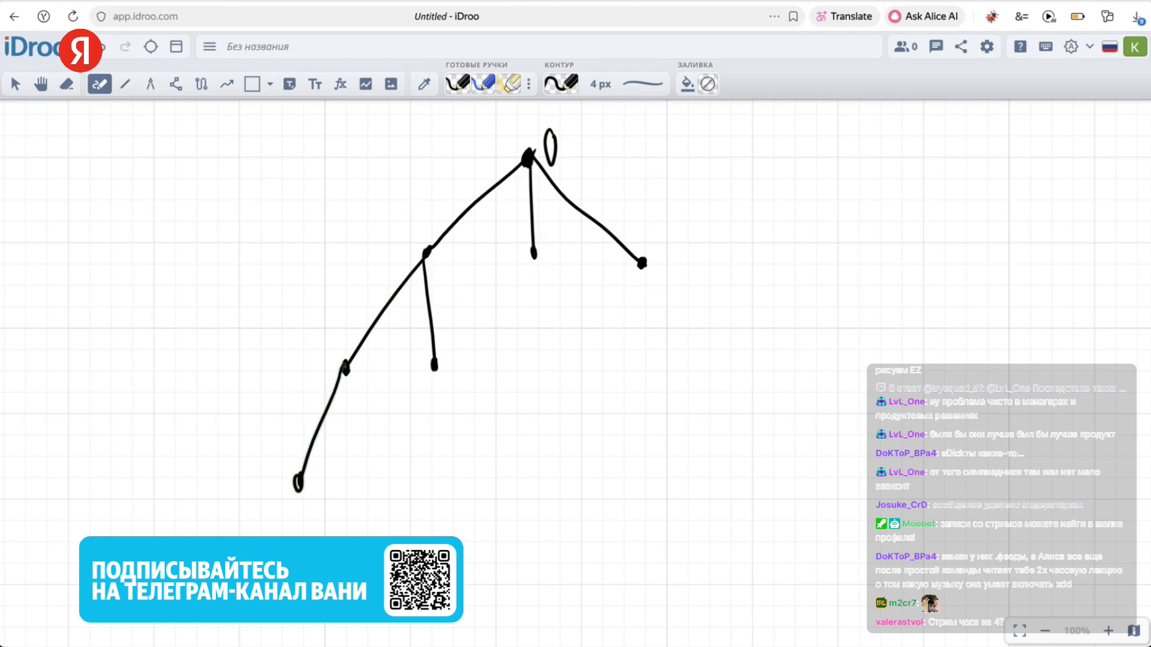
pyautogui.moveTo(642, 263)
pyautogui.mouseDown()
pyautogui.moveTo(643, 371)
pyautogui.moveTo(613, 411)
pyautogui.mouseUp()
pyautogui.moveTo(643, 367); pyautogui.dragTo(669, 414)
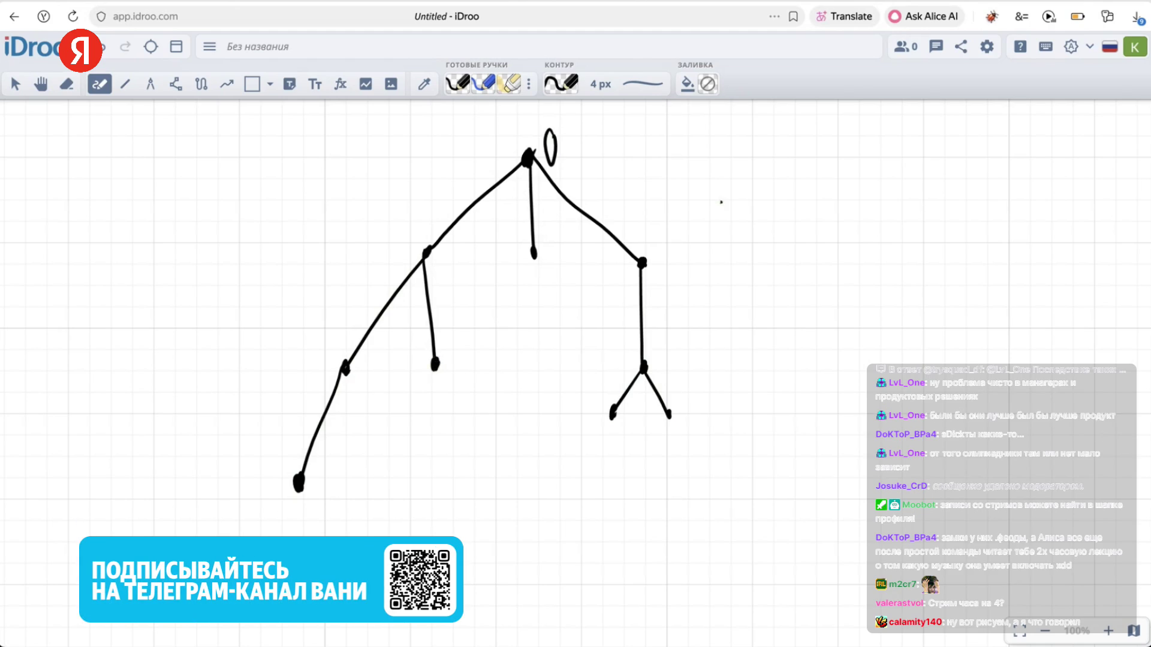
# Glance at the CodeRun problem statement and return to the whiteboard
pyautogui.hotkey('ctrl', 'Tab')
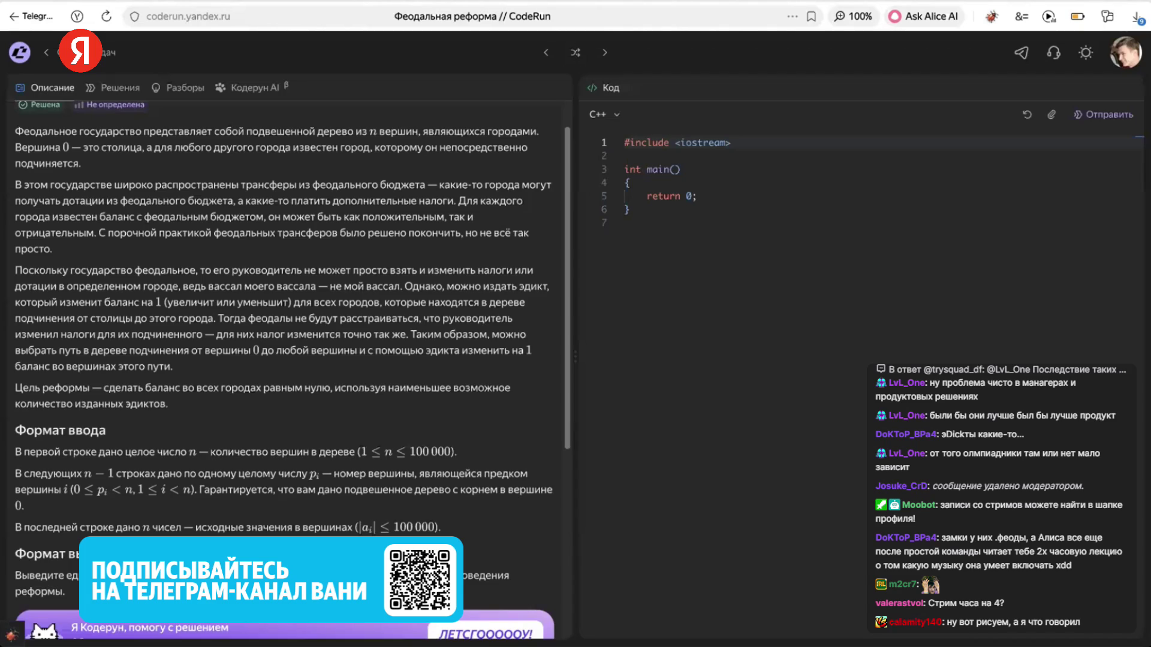
pyautogui.scroll(-3, 365, 383)
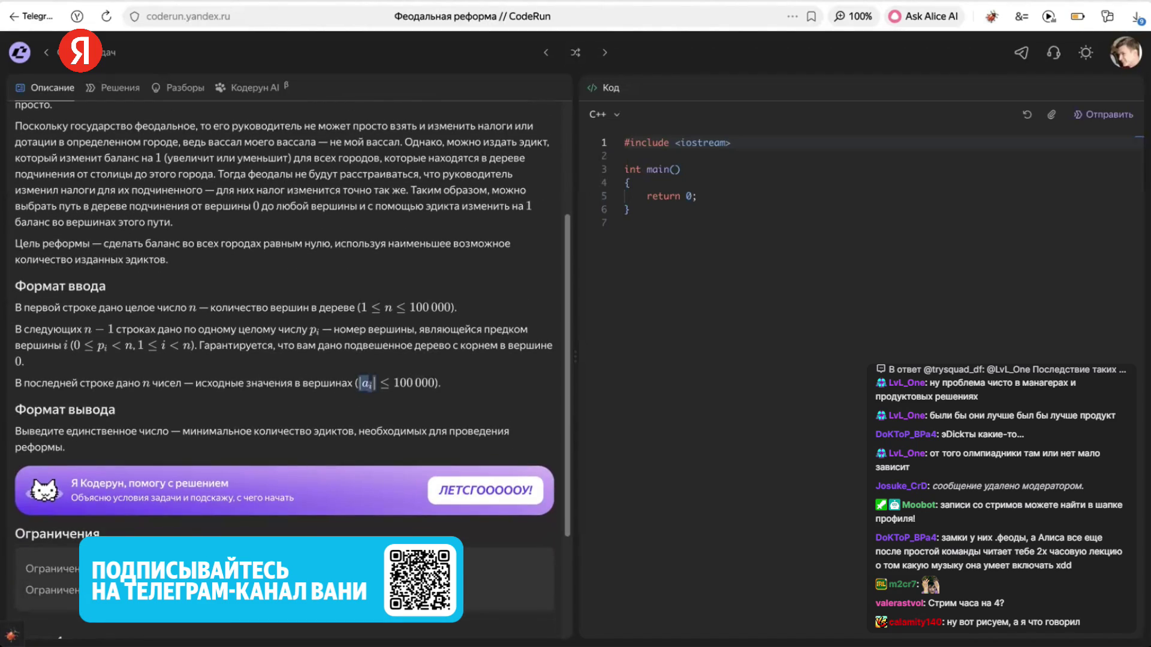
pyautogui.hotkey('ctrl', 'shift', 'Tab')
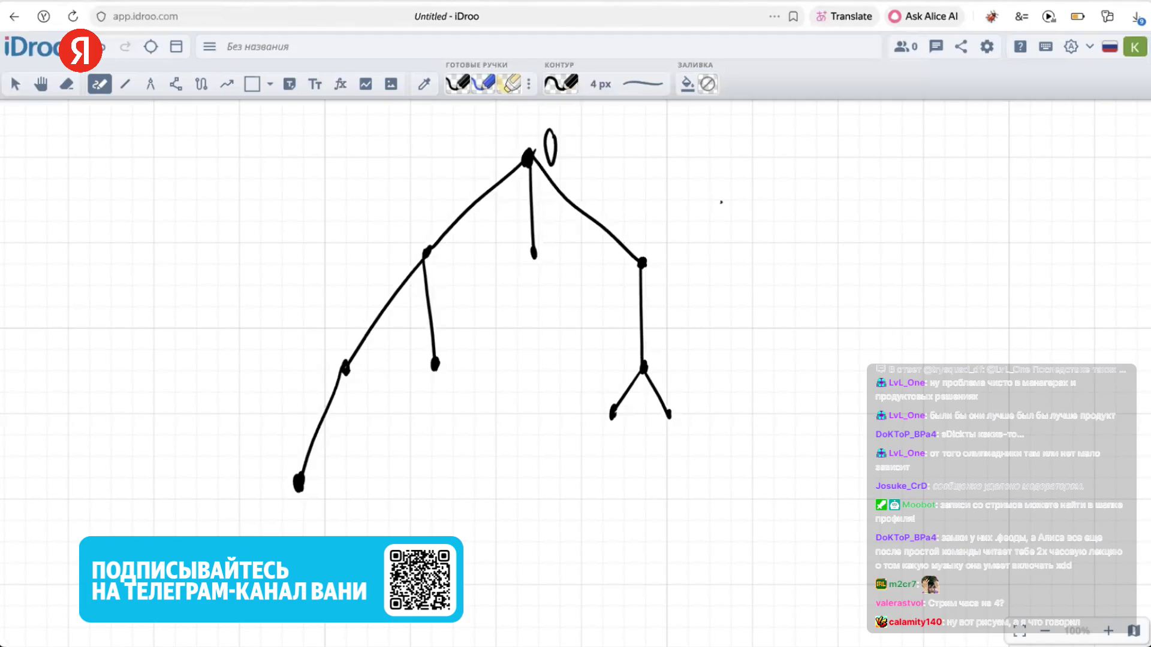
# Switch the pen to dark blue and label left-branch nodes 5, -2, 1 and 0
pyautogui.click(562, 83)
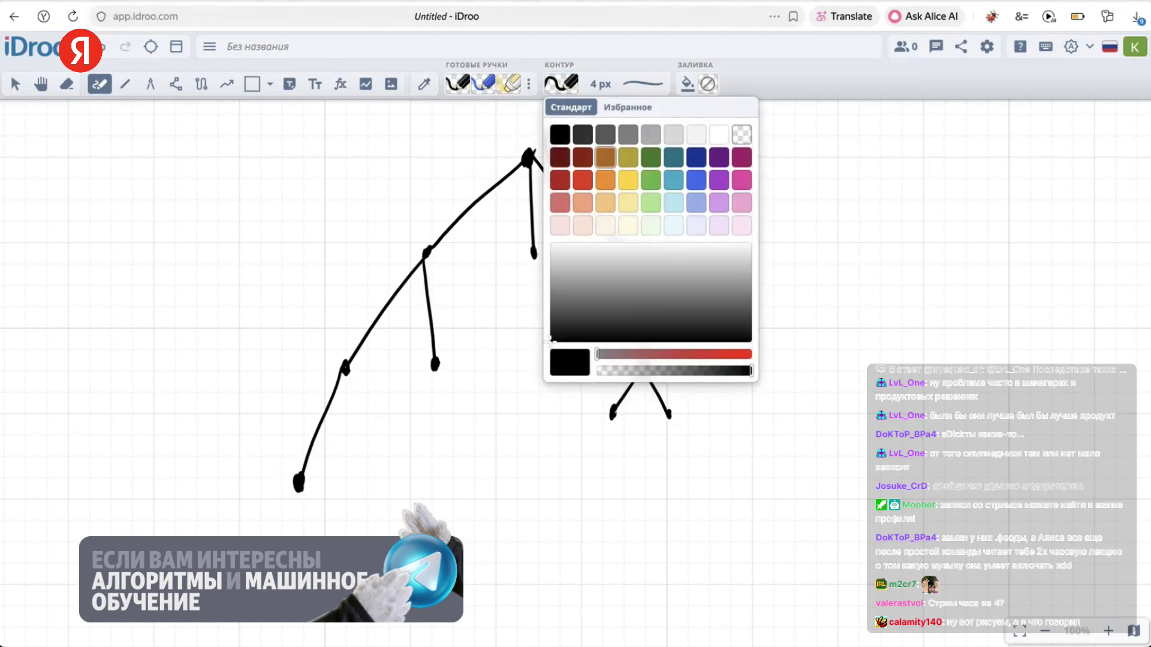
pyautogui.click(696, 157)
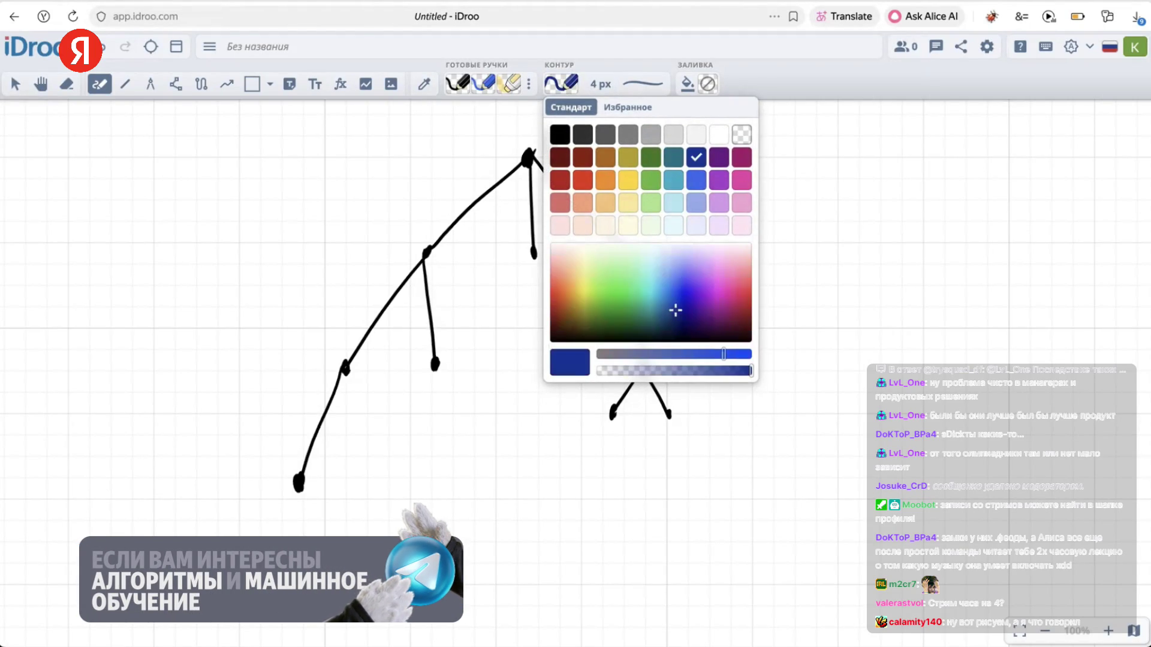
pyautogui.moveTo(261, 473); pyautogui.dragTo(271, 519)
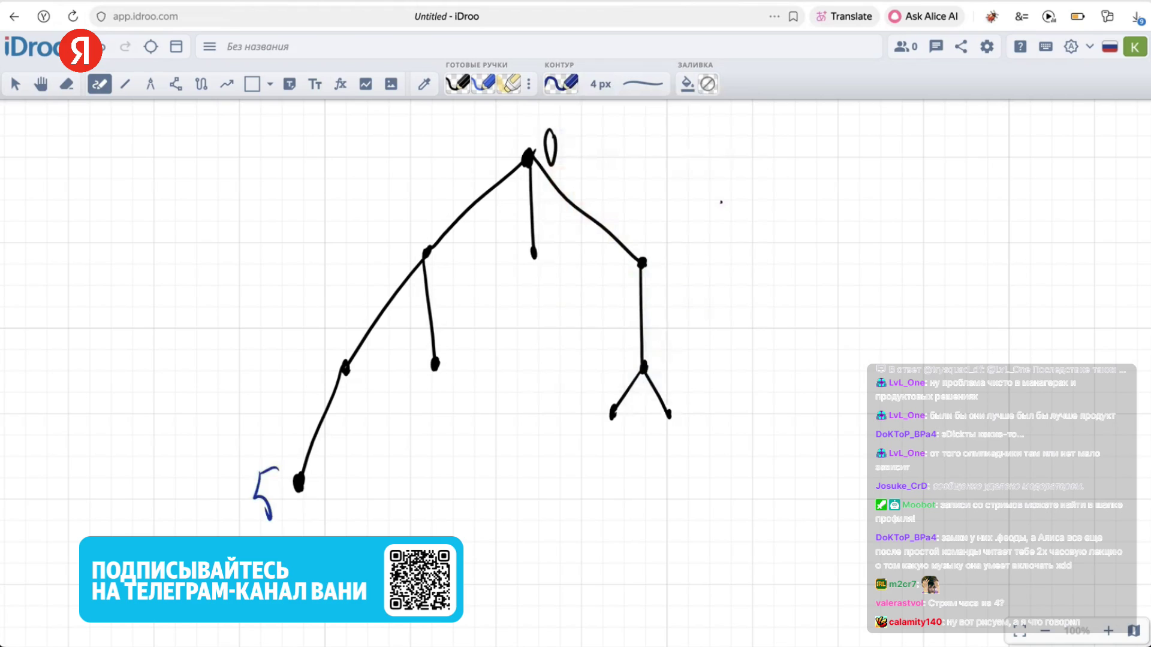
pyautogui.moveTo(316, 354); pyautogui.dragTo(330, 379)
pyautogui.moveTo(440, 387); pyautogui.dragTo(458, 413)
pyautogui.moveTo(445, 254); pyautogui.dragTo(447, 259)
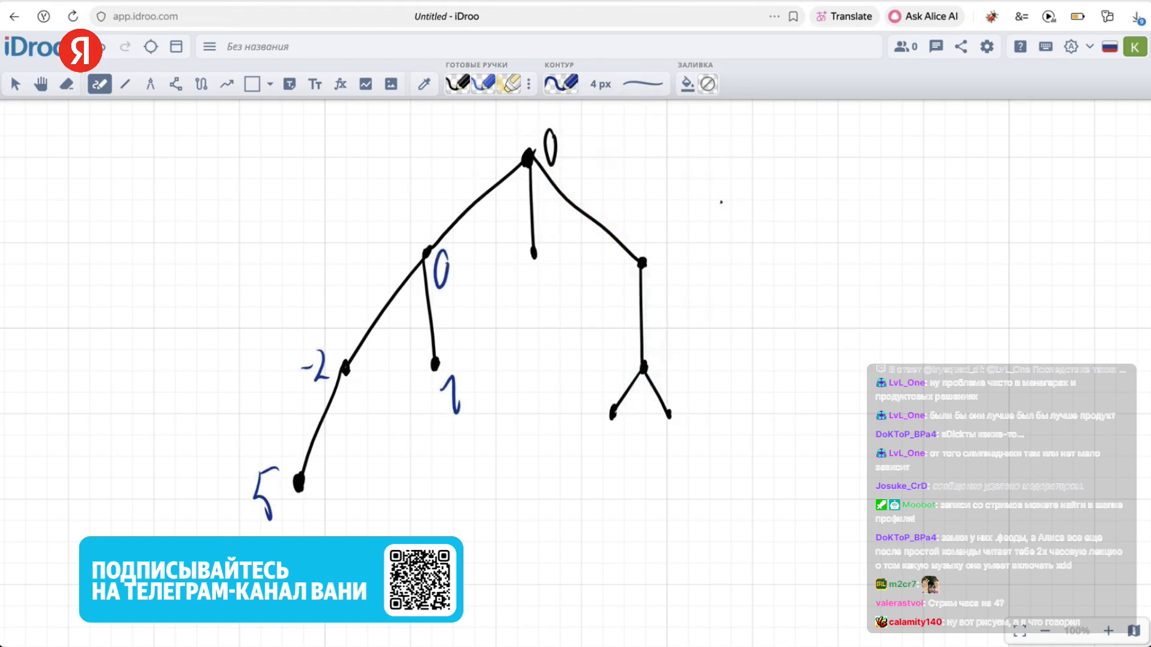
# Label the root 3, middle child 7, and right-branch nodes -2, 11, 9 and -4
pyautogui.moveTo(498, 126); pyautogui.dragTo(500, 160)
pyautogui.moveTo(513, 277)
pyautogui.mouseDown()
pyautogui.moveTo(527, 324)
pyautogui.moveTo(544, 300)
pyautogui.mouseUp()
pyautogui.moveTo(658, 269); pyautogui.dragTo(699, 297)
pyautogui.moveTo(656, 359); pyautogui.dragTo(684, 382)
pyautogui.moveTo(594, 445); pyautogui.dragTo(596, 485)
pyautogui.moveTo(689, 436)
pyautogui.mouseDown()
pyautogui.moveTo(708, 453)
pyautogui.moveTo(697, 475)
pyautogui.mouseUp()
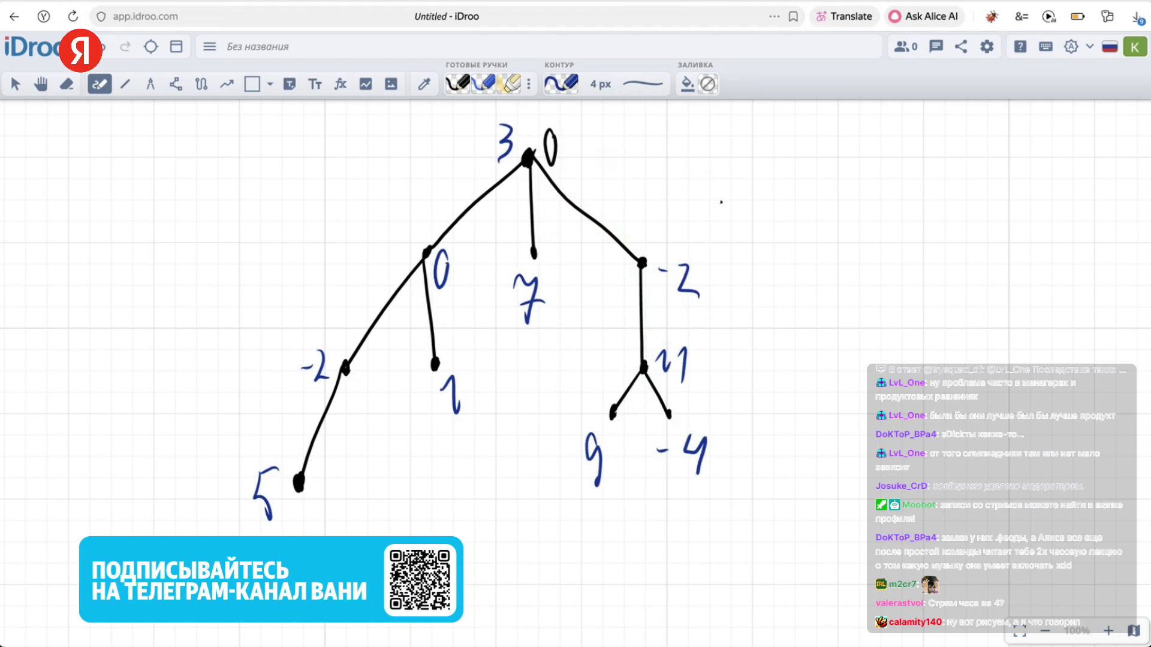
pyautogui.click(561, 84)
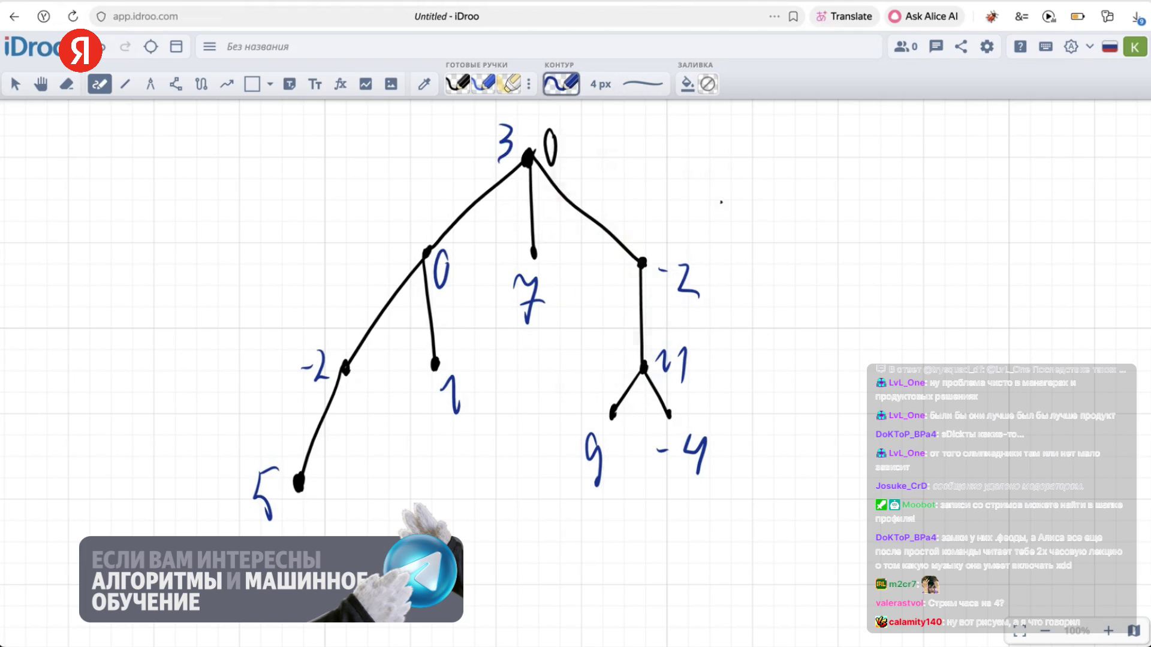
# In dark red, circle node 11, write a −1 beside the tree, and fill the root red
pyautogui.click(582, 180)
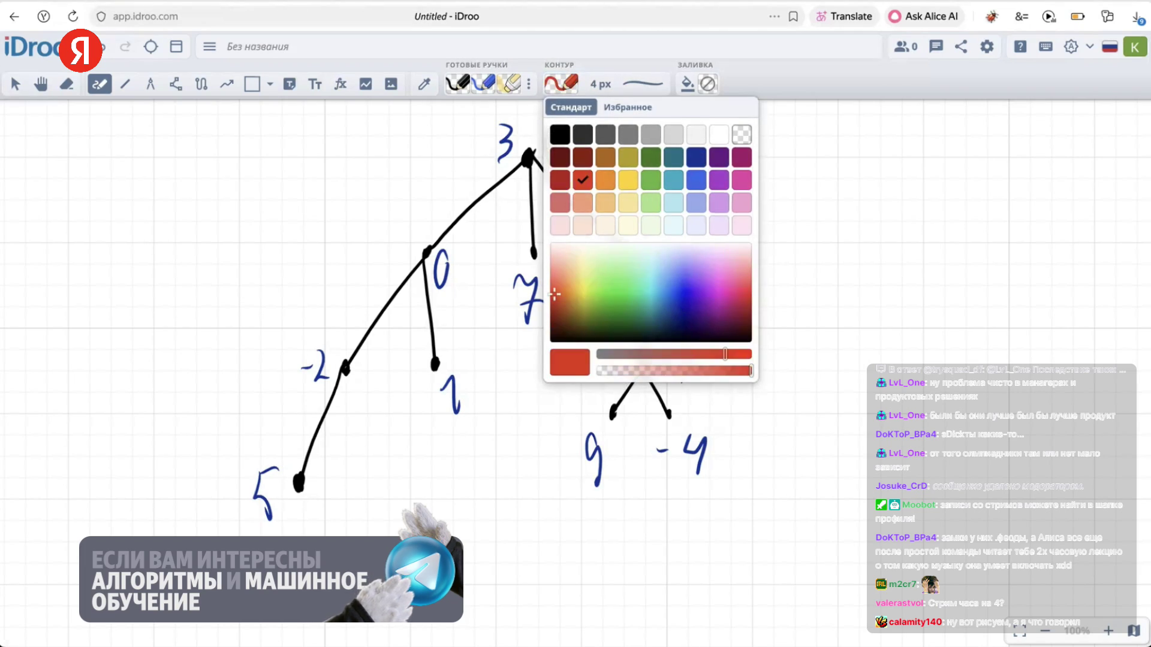
pyautogui.click(801, 185)
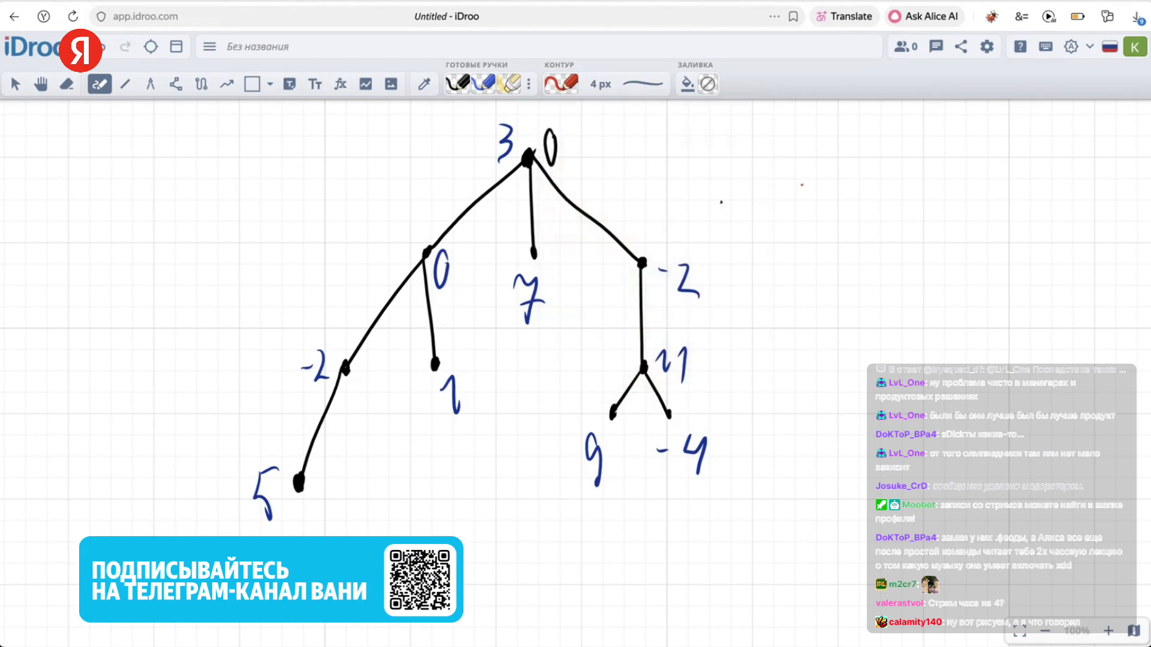
pyautogui.moveTo(646, 355)
pyautogui.mouseDown()
pyautogui.moveTo(637, 380)
pyautogui.moveTo(643, 360)
pyautogui.mouseUp()
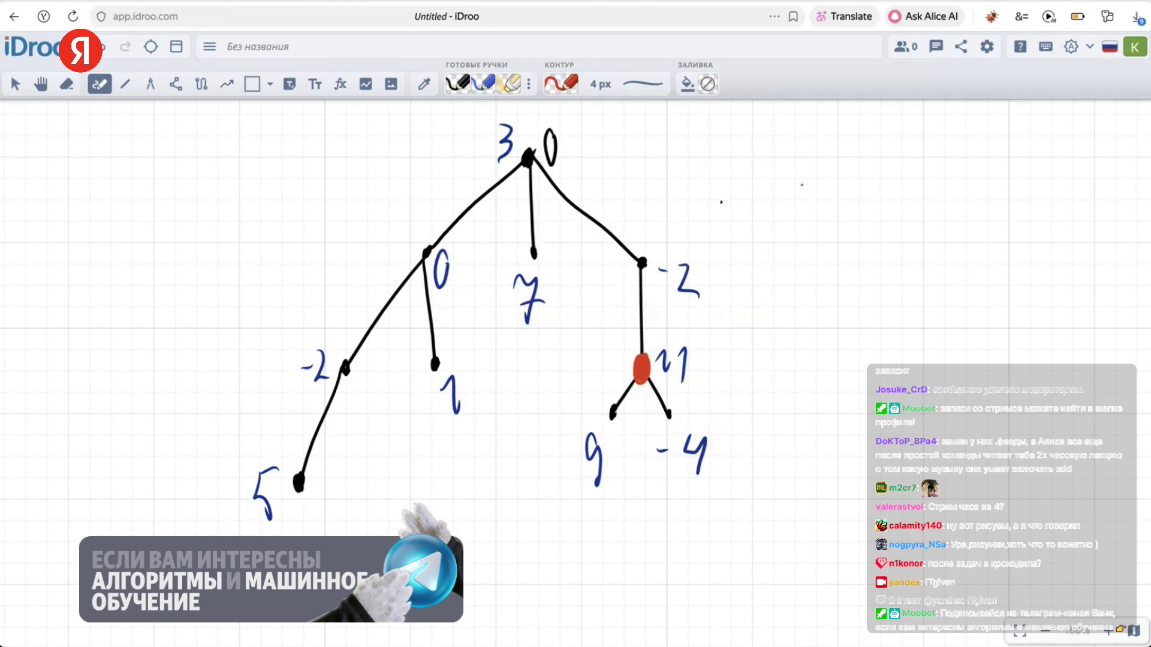
pyautogui.moveTo(793, 158); pyautogui.dragTo(833, 187)
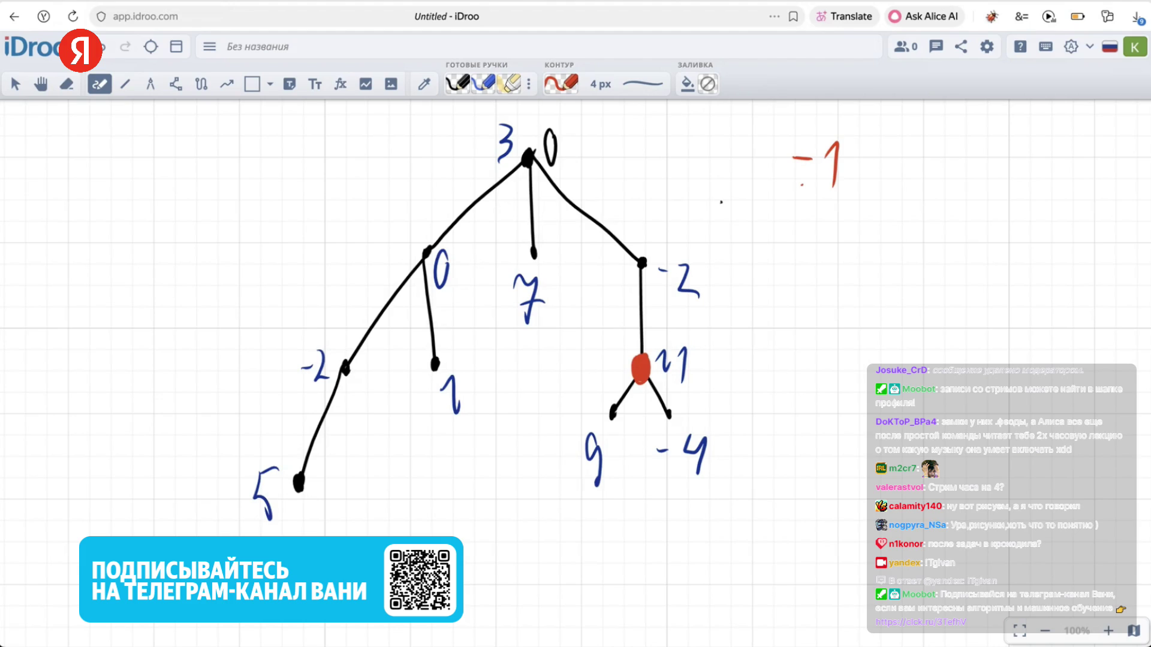
pyautogui.moveTo(530, 114); pyautogui.dragTo(528, 138)
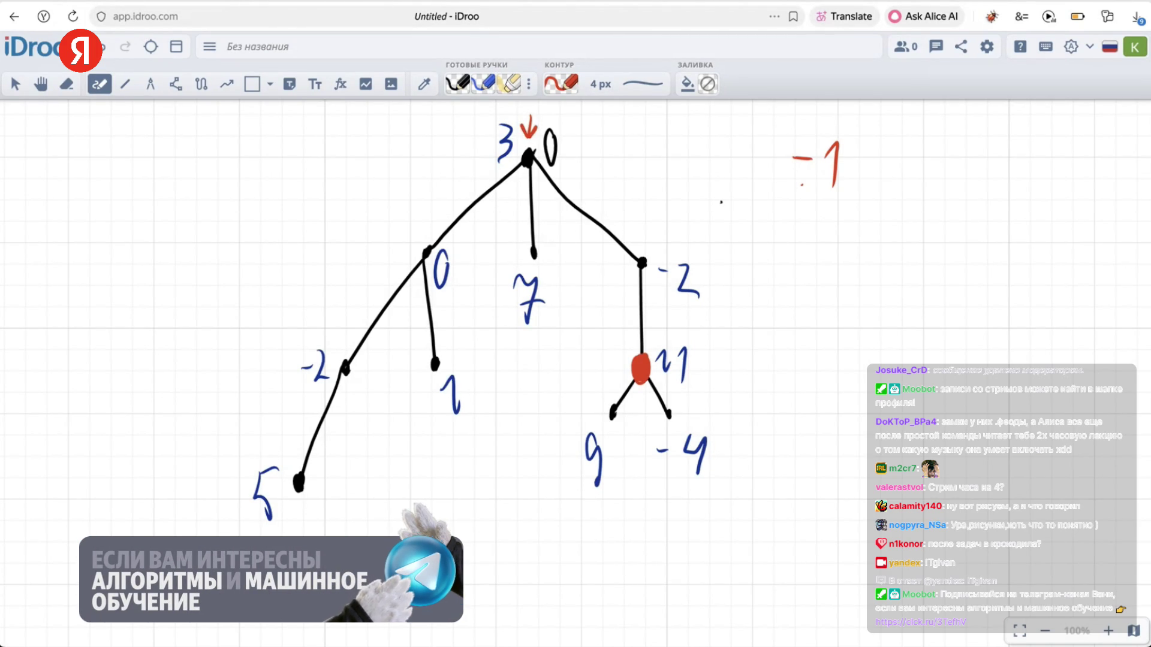
pyautogui.moveTo(527, 151); pyautogui.dragTo(529, 167)
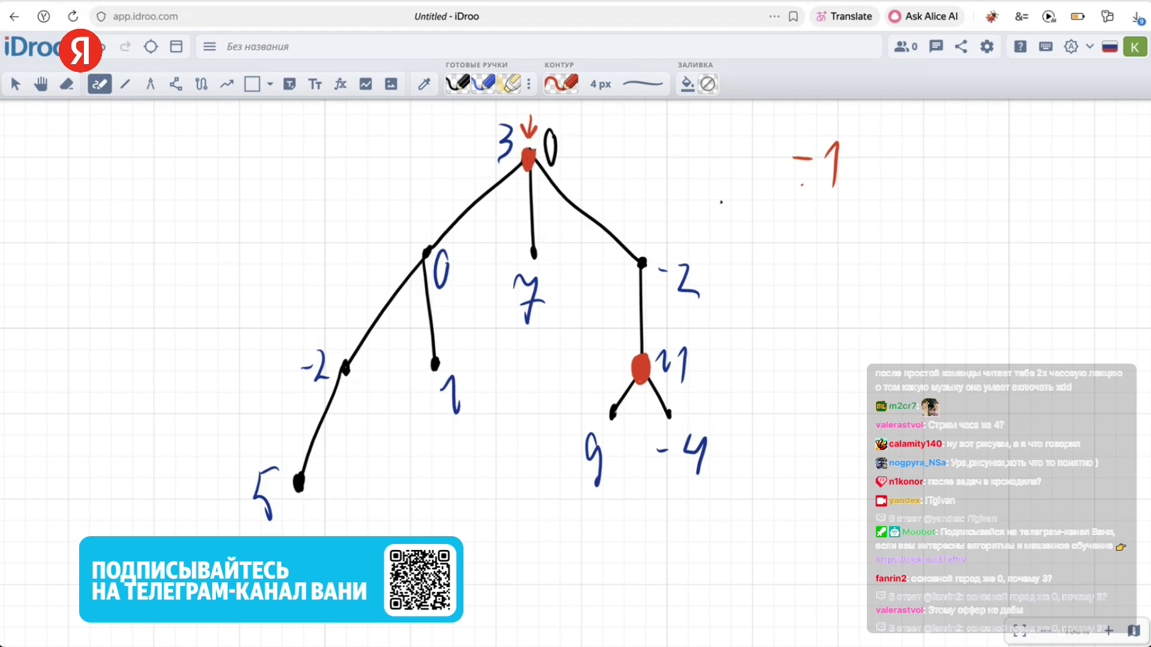
# Switch the pen to black and draw a tick beside node 11, undoing a stray mark
pyautogui.click(560, 83)
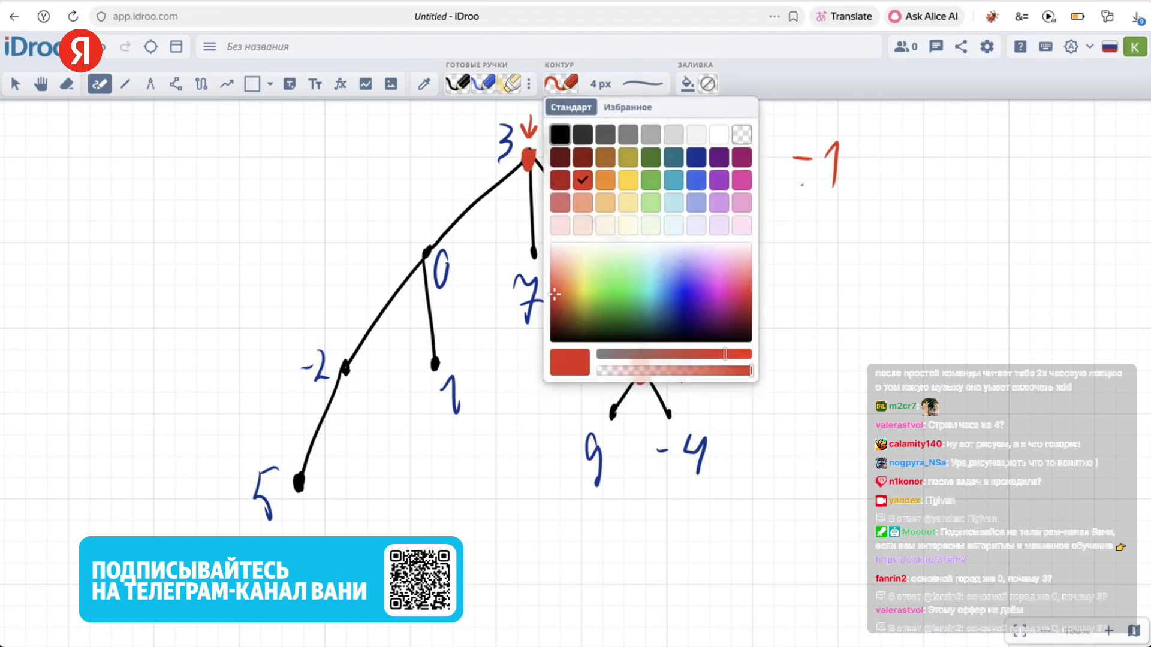
pyautogui.click(560, 133)
pyautogui.moveTo(612, 346); pyautogui.dragTo(625, 364)
pyautogui.moveTo(624, 345); pyautogui.dragTo(613, 365)
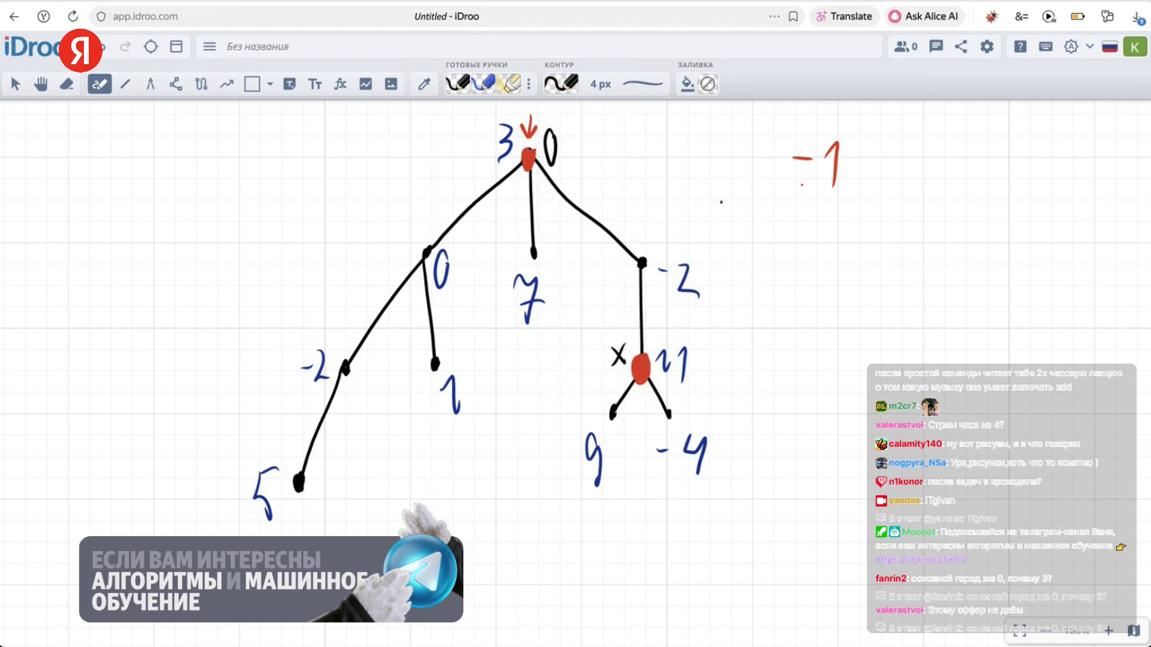
pyautogui.hotkey('ctrl', 'z')
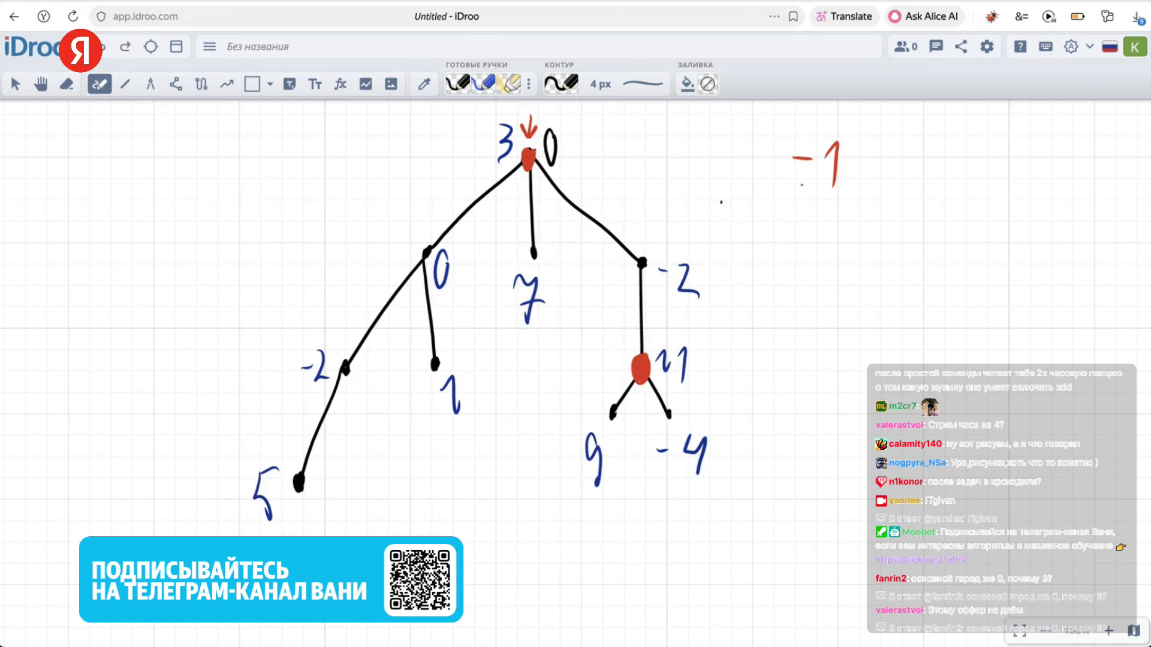
pyautogui.moveTo(603, 348); pyautogui.dragTo(628, 346)
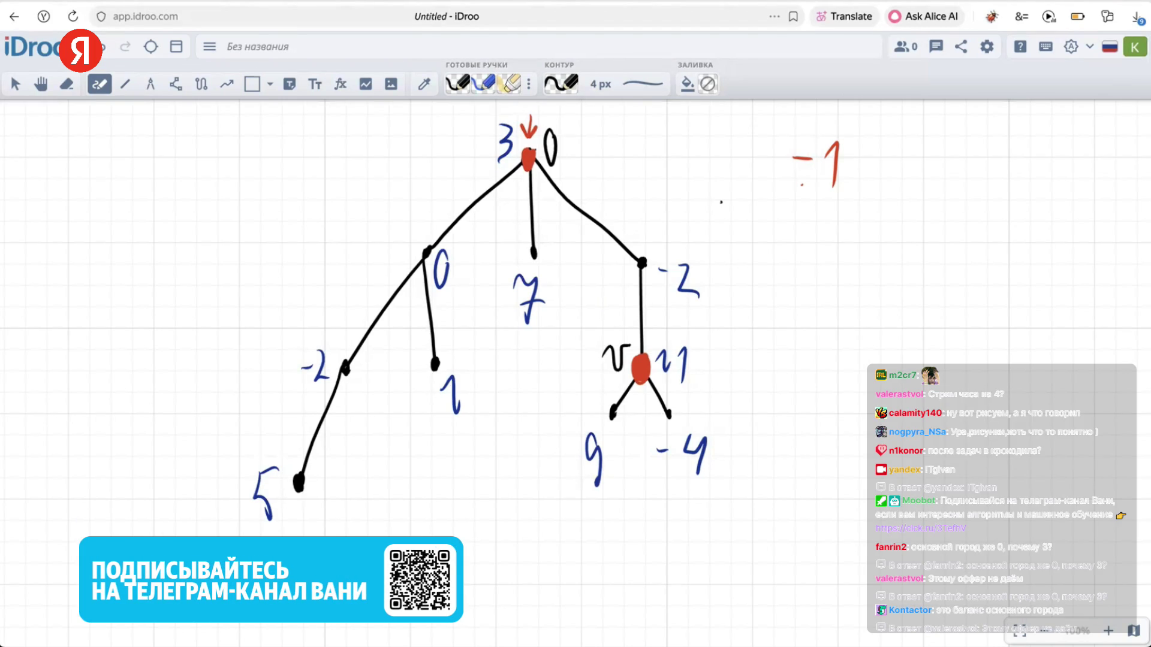
# Switch back to red and write −1 next to the root's 0
pyautogui.click(561, 84)
pyautogui.click(582, 181)
pyautogui.click(721, 202)
pyautogui.moveTo(593, 141); pyautogui.dragTo(600, 164)
# In black, draw an arrow from the root to the right −2 node, undoing a stray circle
pyautogui.click(560, 84)
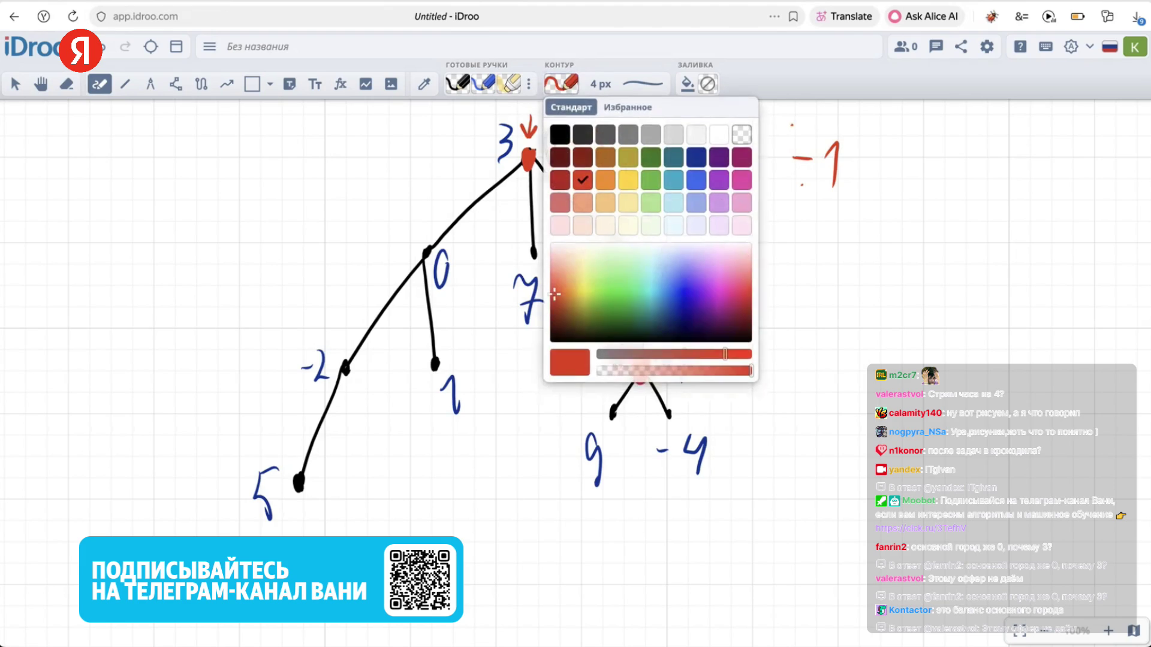
pyautogui.click(555, 131)
pyautogui.click(786, 124)
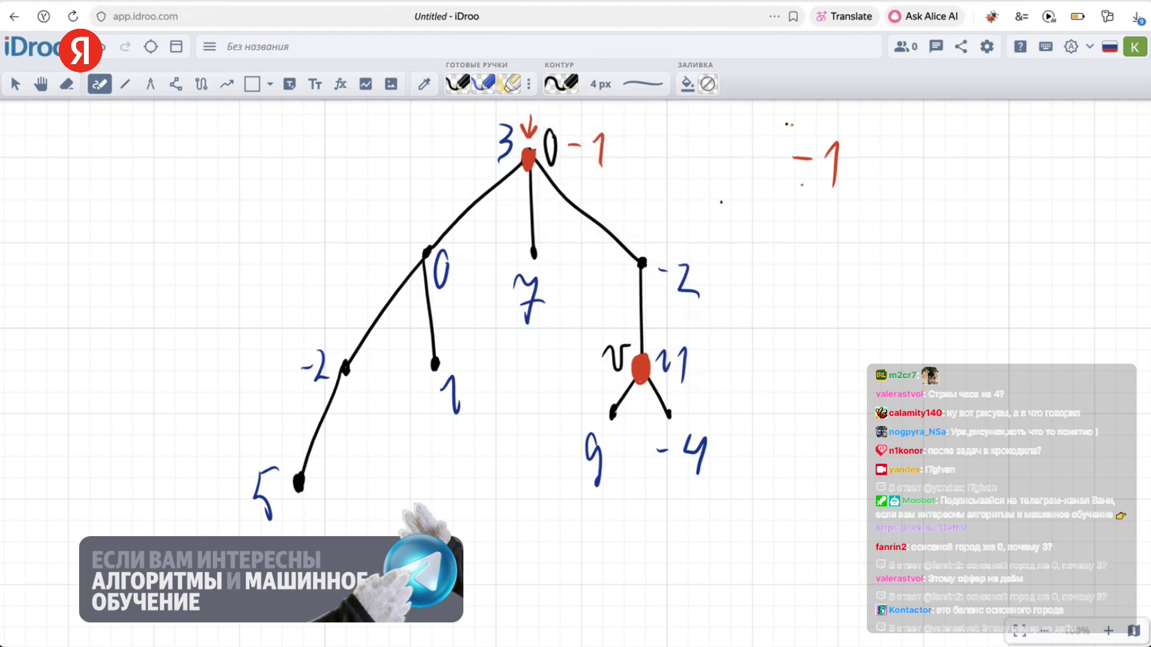
pyautogui.moveTo(626, 265)
pyautogui.mouseDown()
pyautogui.moveTo(647, 248)
pyautogui.moveTo(626, 264)
pyautogui.mouseUp()
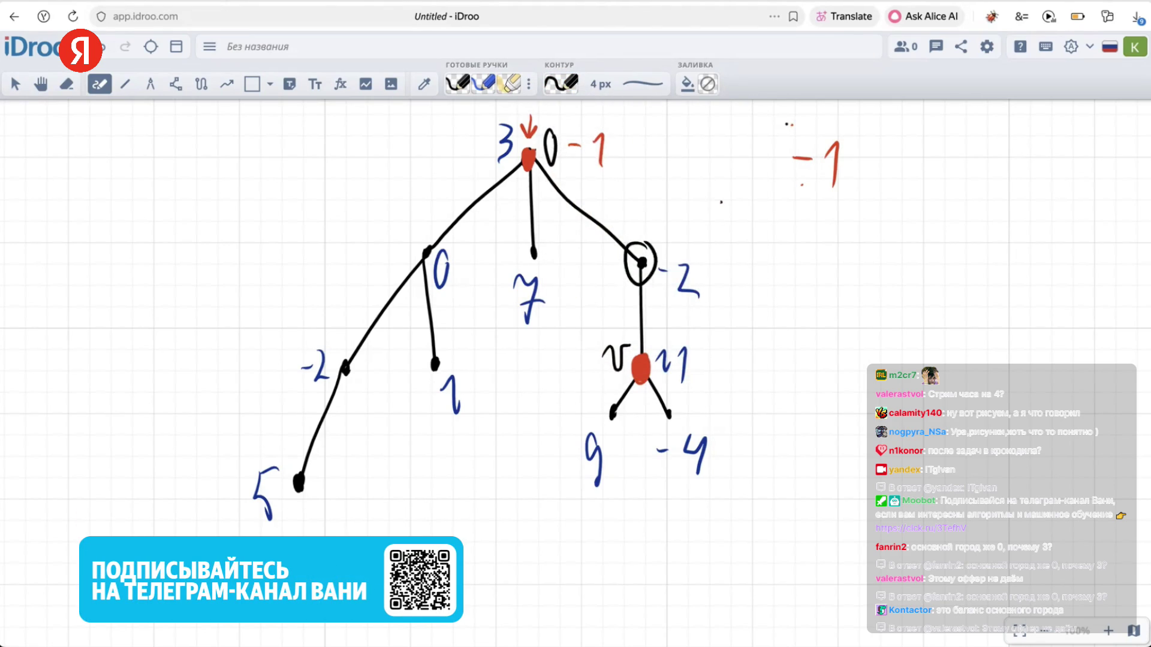
pyautogui.hotkey('ctrl', 'z')
pyautogui.moveTo(576, 177)
pyautogui.mouseDown()
pyautogui.moveTo(629, 241)
pyautogui.moveTo(615, 237)
pyautogui.mouseUp()
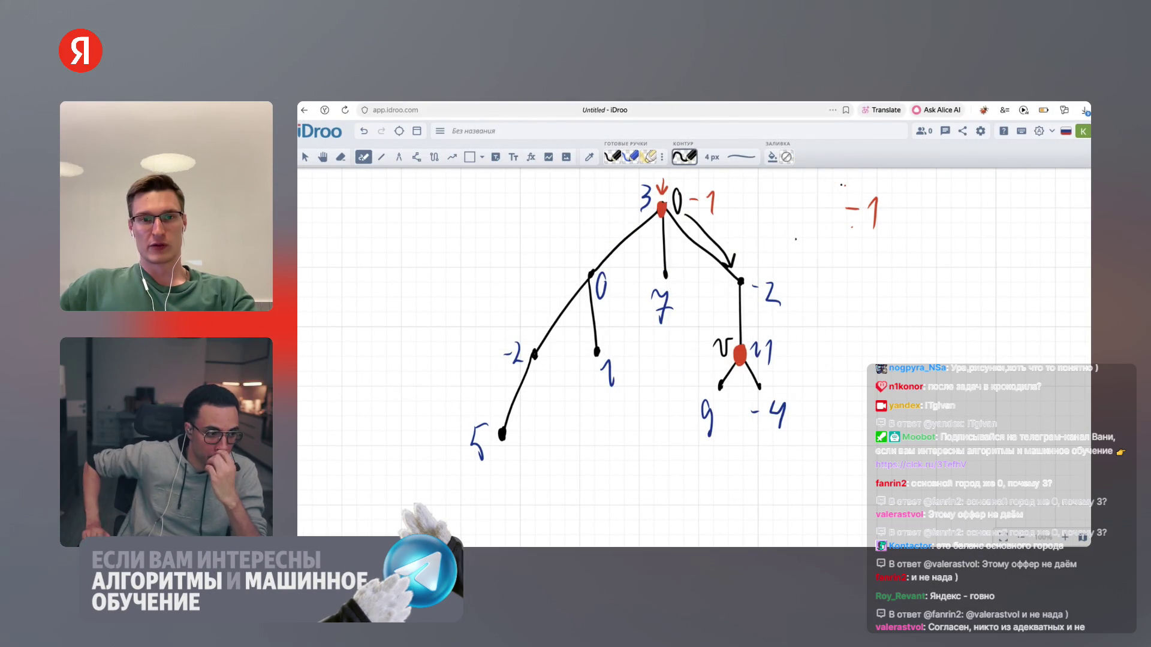
pyautogui.click(684, 157)
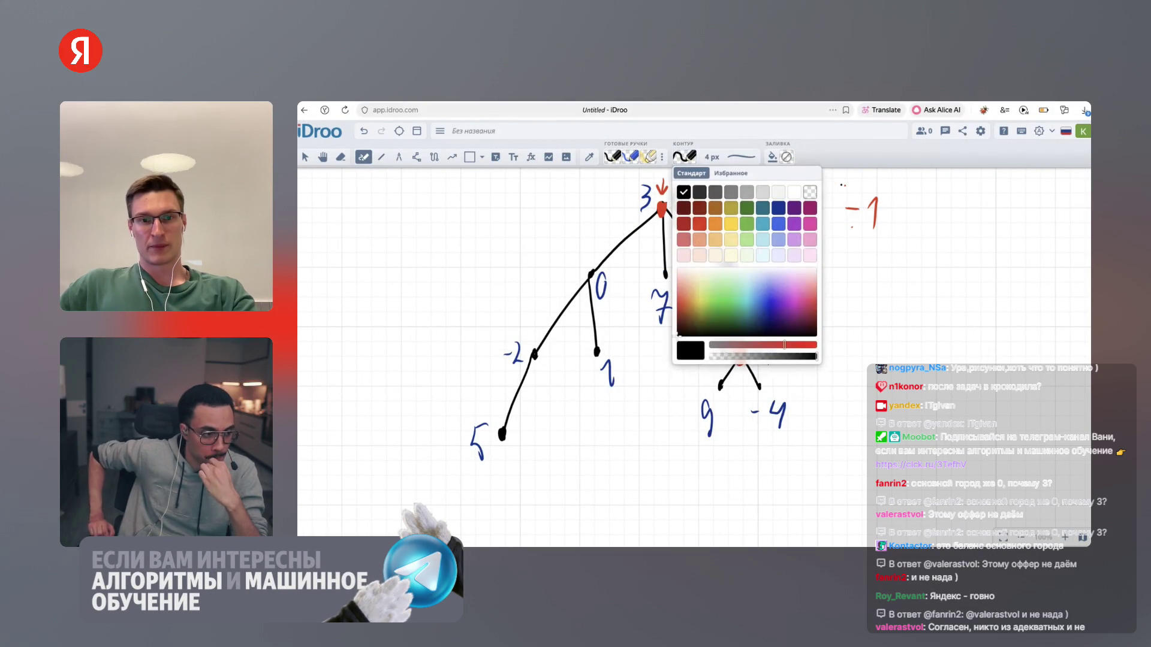
# Mark the right −2 node in red, then draw a black arrow down to node 11
pyautogui.click(700, 223)
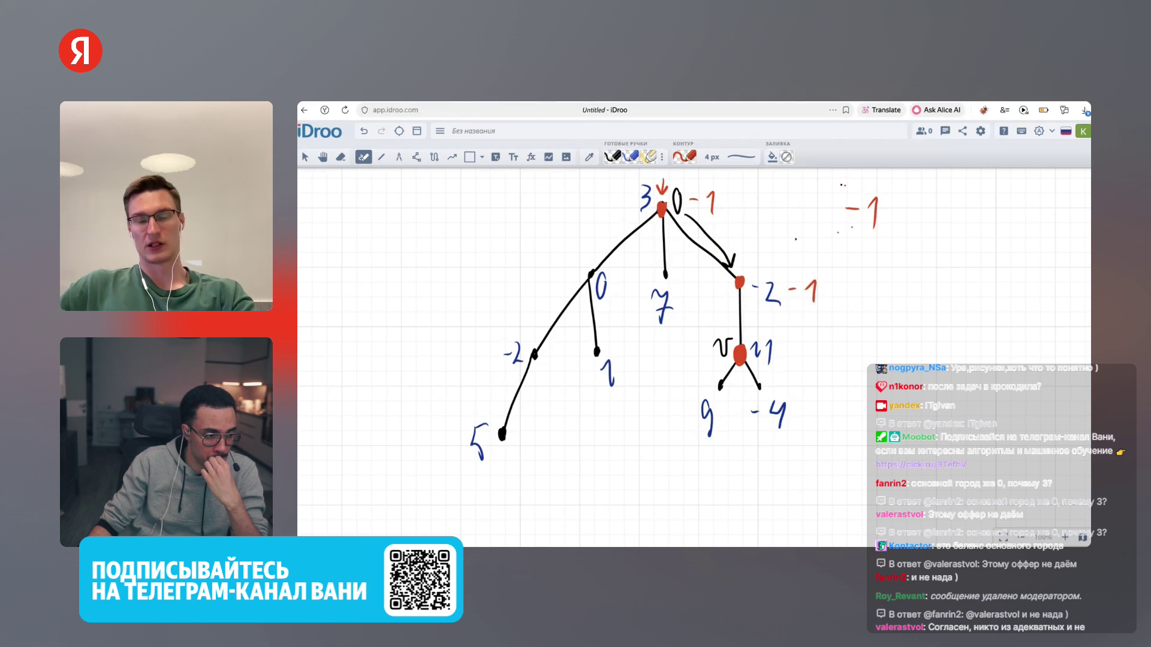
pyautogui.click(684, 157)
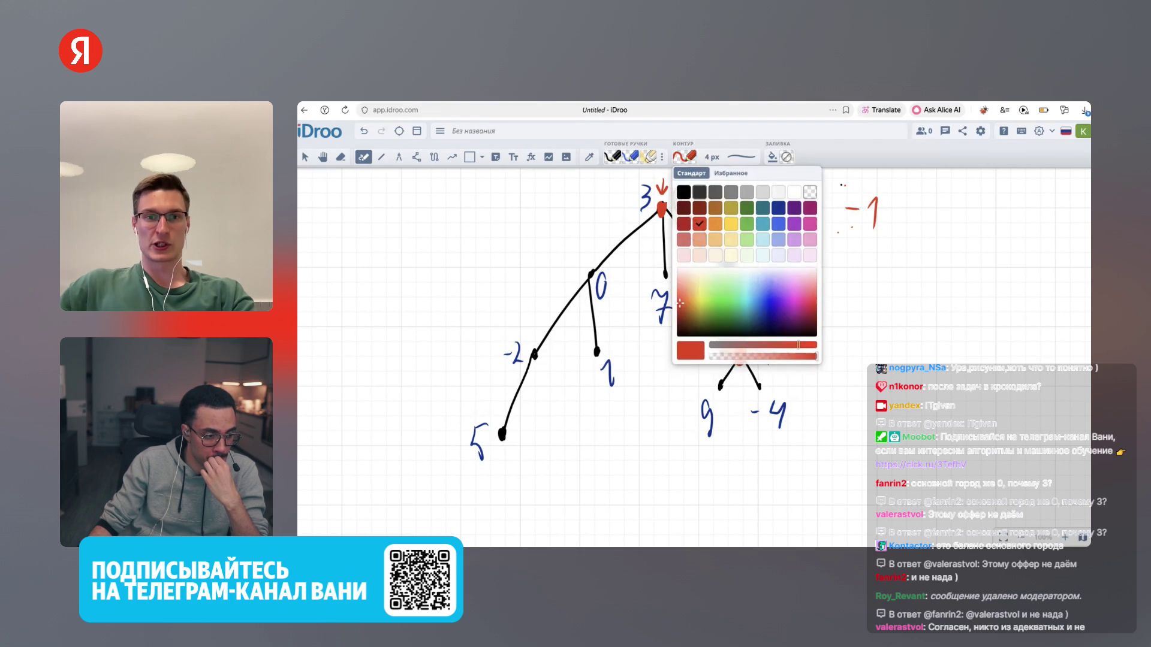
pyautogui.click(680, 190)
pyautogui.moveTo(727, 295)
pyautogui.mouseDown()
pyautogui.moveTo(728, 334)
pyautogui.moveTo(733, 322)
pyautogui.mouseUp()
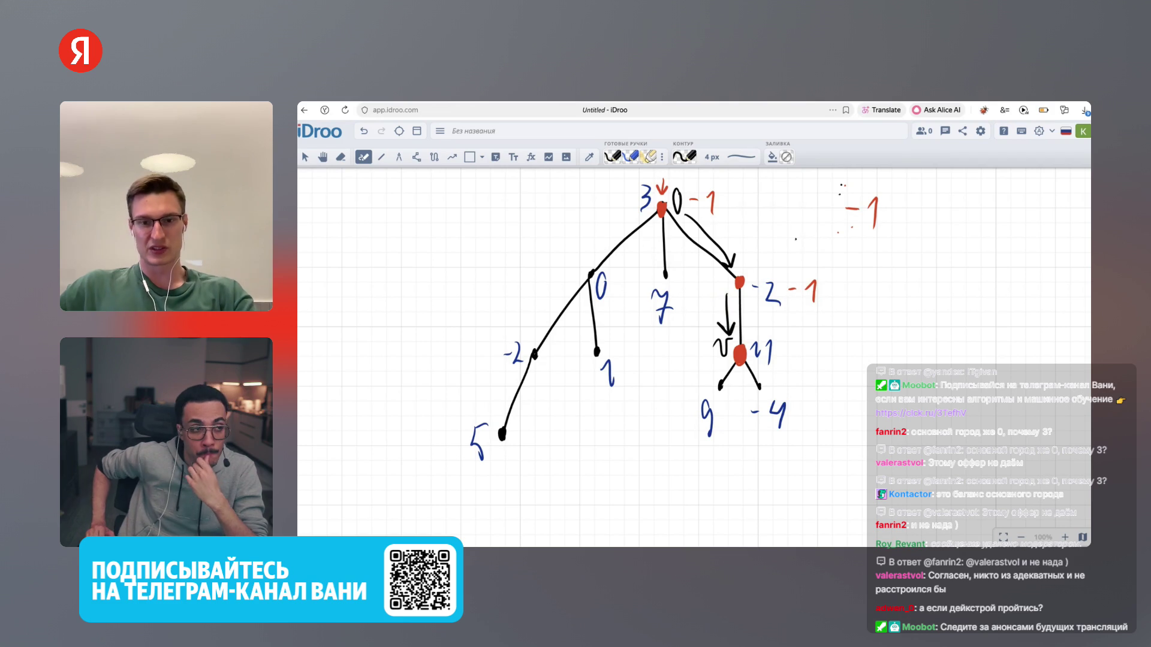
# Toggle the pen to red and back to black, then switch to the CodeRun statement
pyautogui.click(684, 156)
pyautogui.click(699, 224)
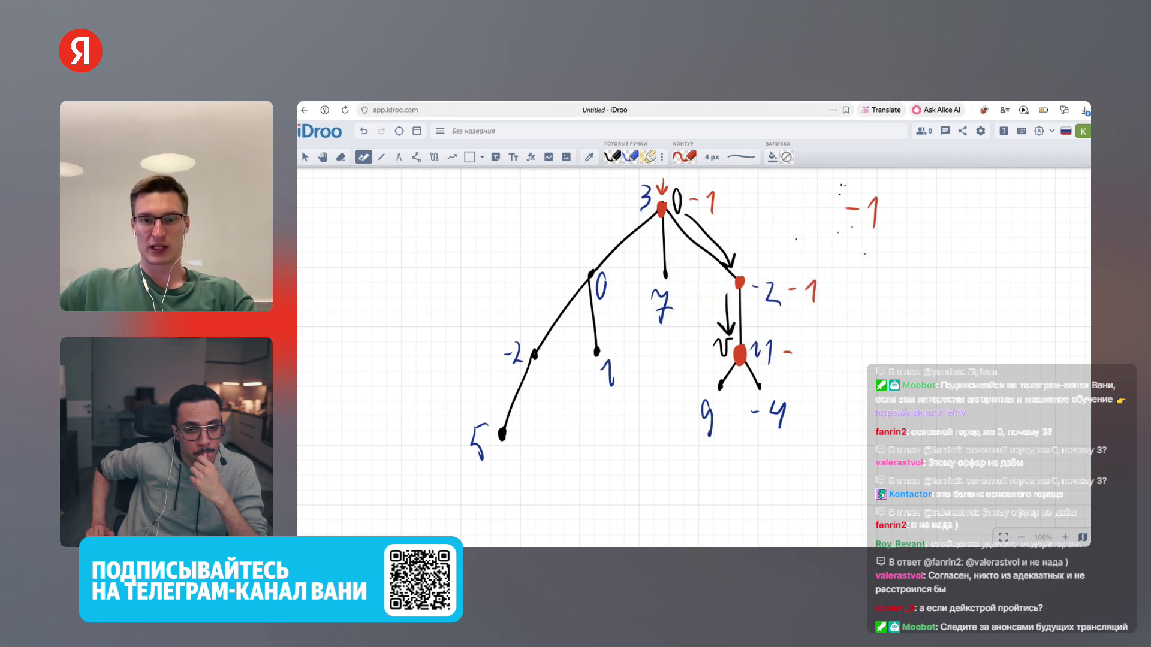
pyautogui.click(684, 157)
pyautogui.click(686, 188)
pyautogui.hotkey('ctrl', 'Tab')
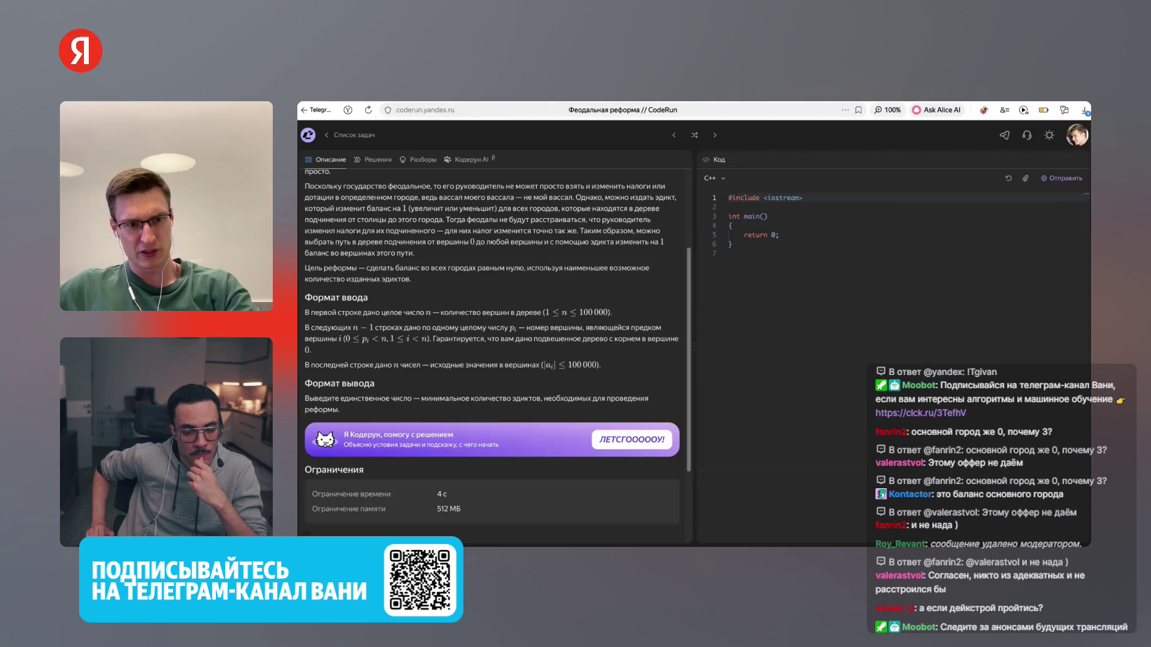
# Back on the whiteboard, write =10 after 11 −1, =−3 after −2 −1, and =2 after 0 −1
pyautogui.hotkey('ctrl', 'shift', 'Tab')
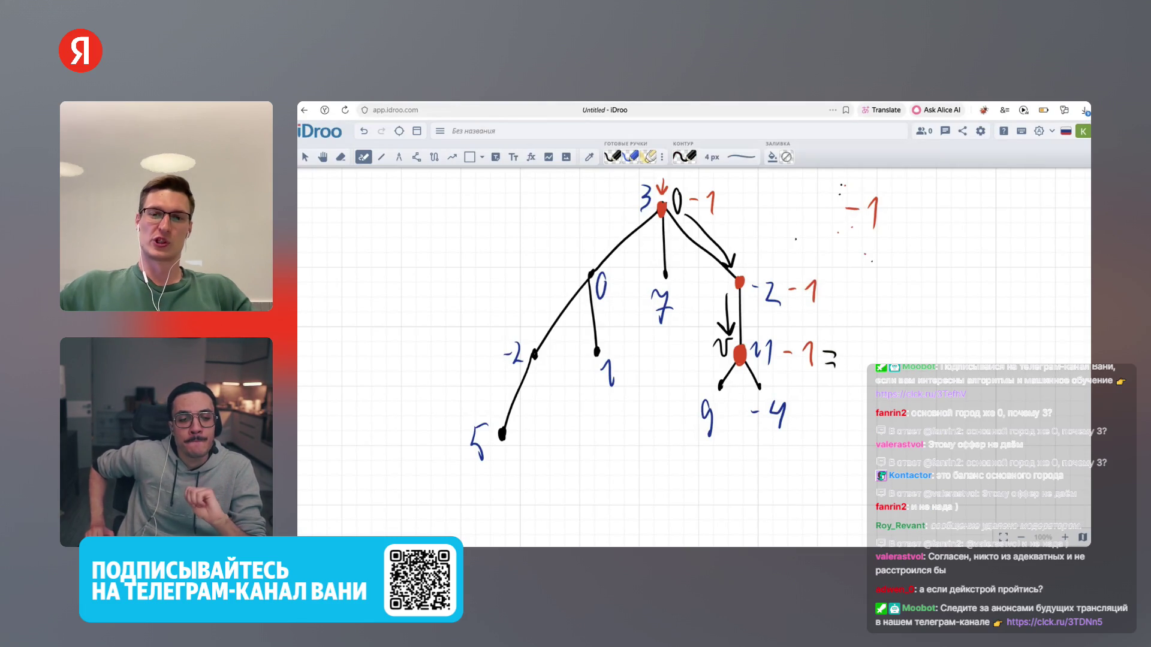
pyautogui.moveTo(846, 357); pyautogui.dragTo(857, 358)
pyautogui.moveTo(826, 289); pyautogui.dragTo(833, 288)
pyautogui.moveTo(826, 295); pyautogui.dragTo(858, 306)
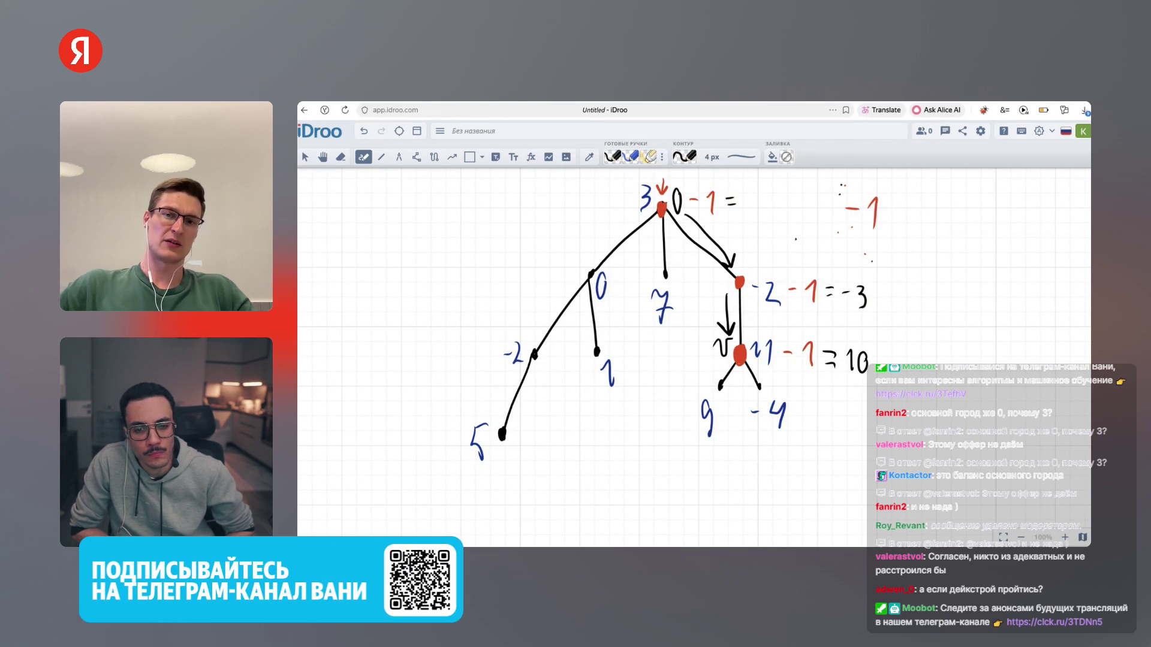
pyautogui.moveTo(750, 211); pyautogui.dragTo(767, 210)
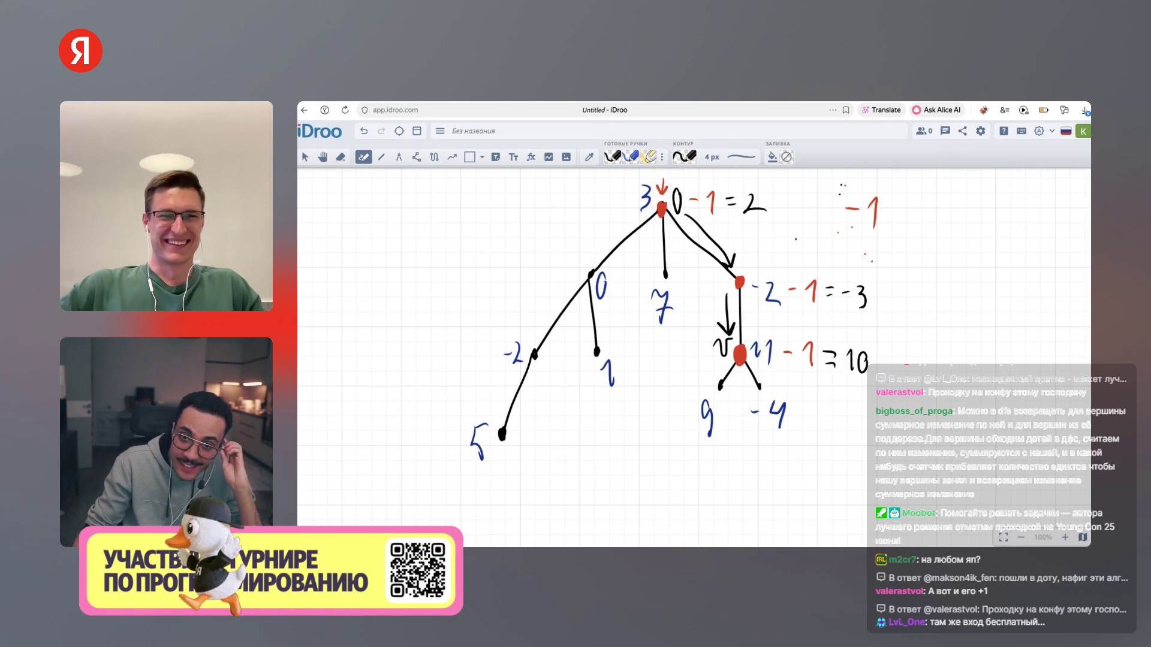
# Switch the whiteboard from drawing to panning with H
pyautogui.press('h')
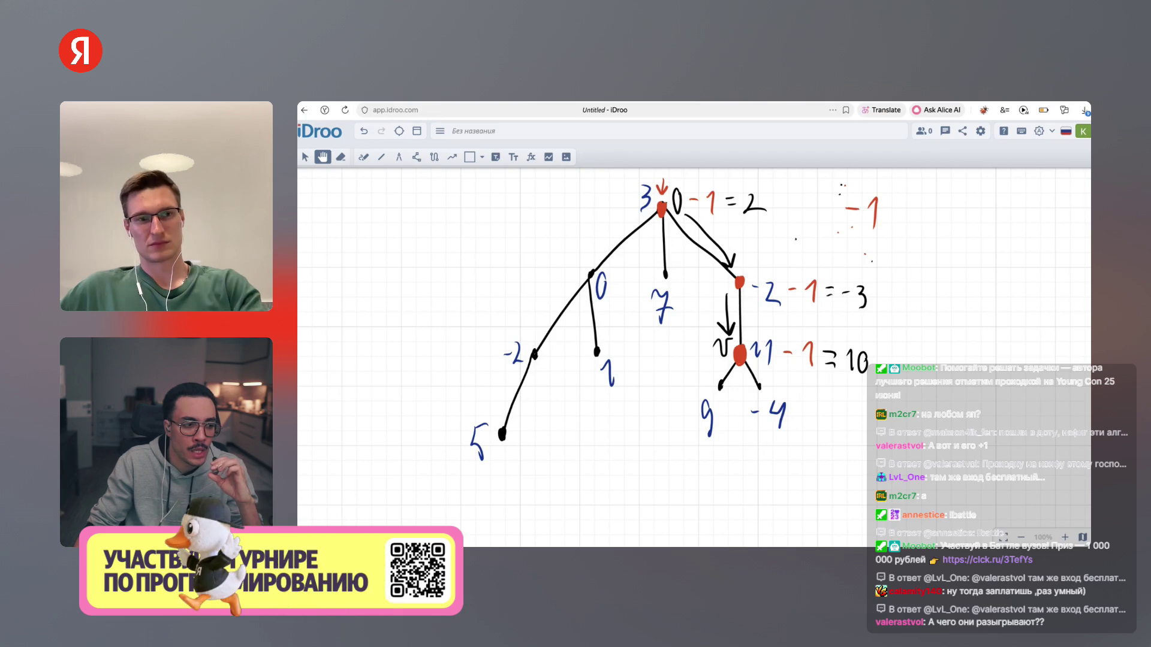
# Scroll the CodeRun statement down to the Ограничения and Пример 1 sections
pyautogui.scroll(-5, 492, 354)
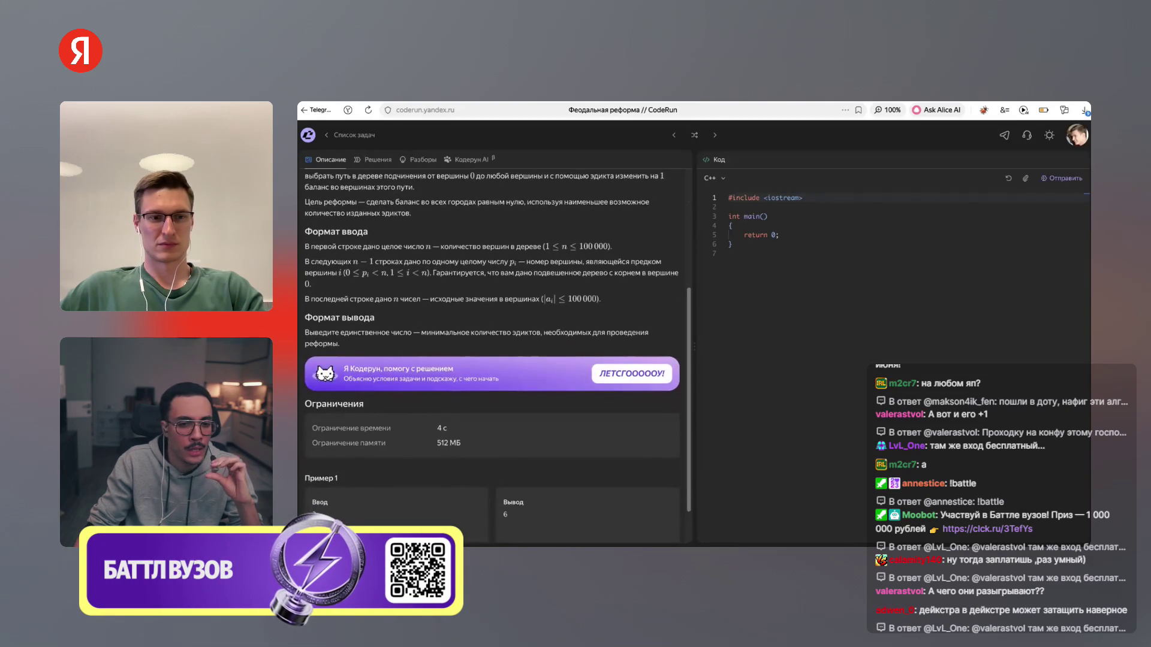
pyautogui.scroll(-1, 491, 354)
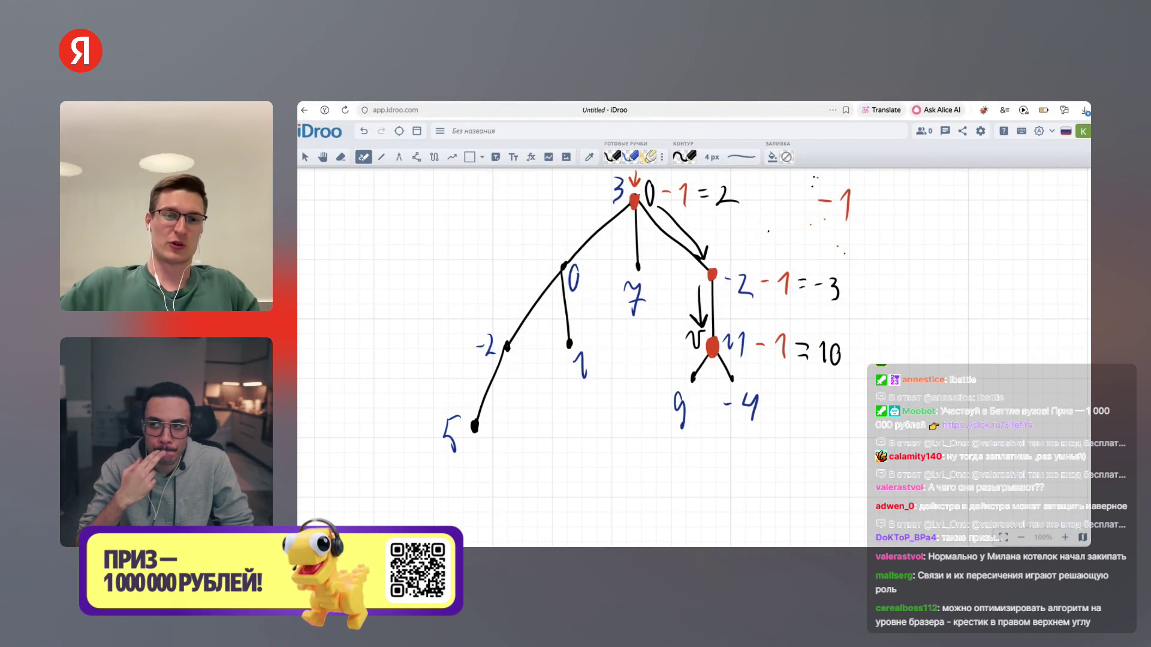
# Switch the pen to green and draw boxes around leaves 5, 1, 7 and −4
pyautogui.click(683, 156)
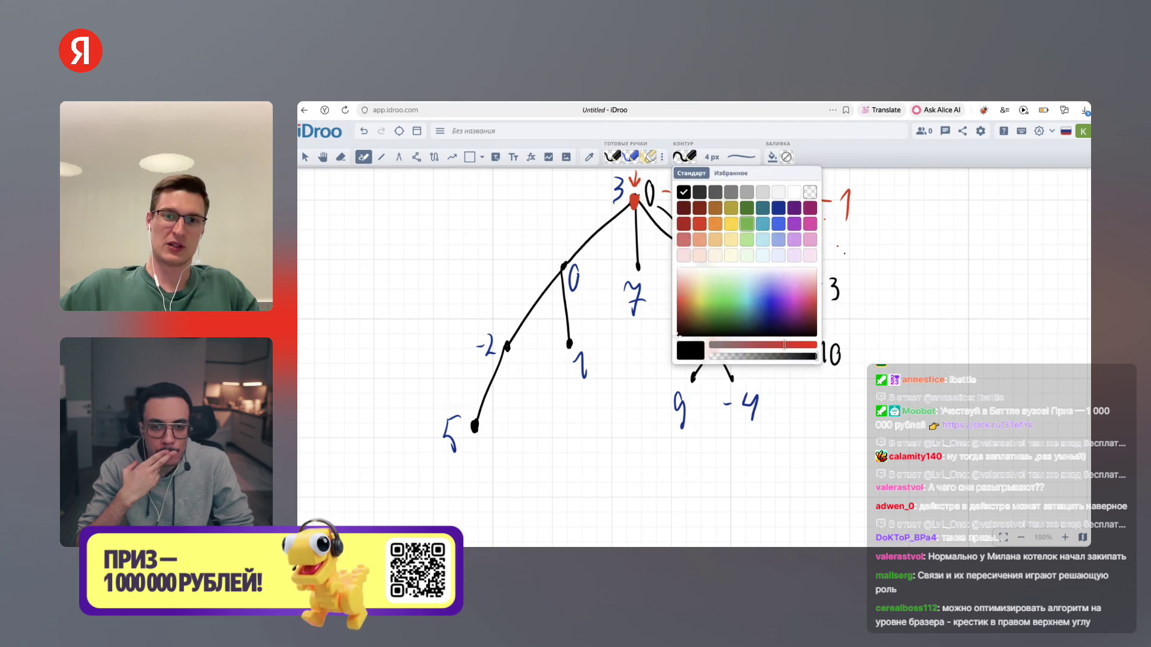
pyautogui.click(747, 223)
pyautogui.moveTo(469, 430); pyautogui.dragTo(470, 414)
pyautogui.moveTo(554, 337); pyautogui.dragTo(555, 338)
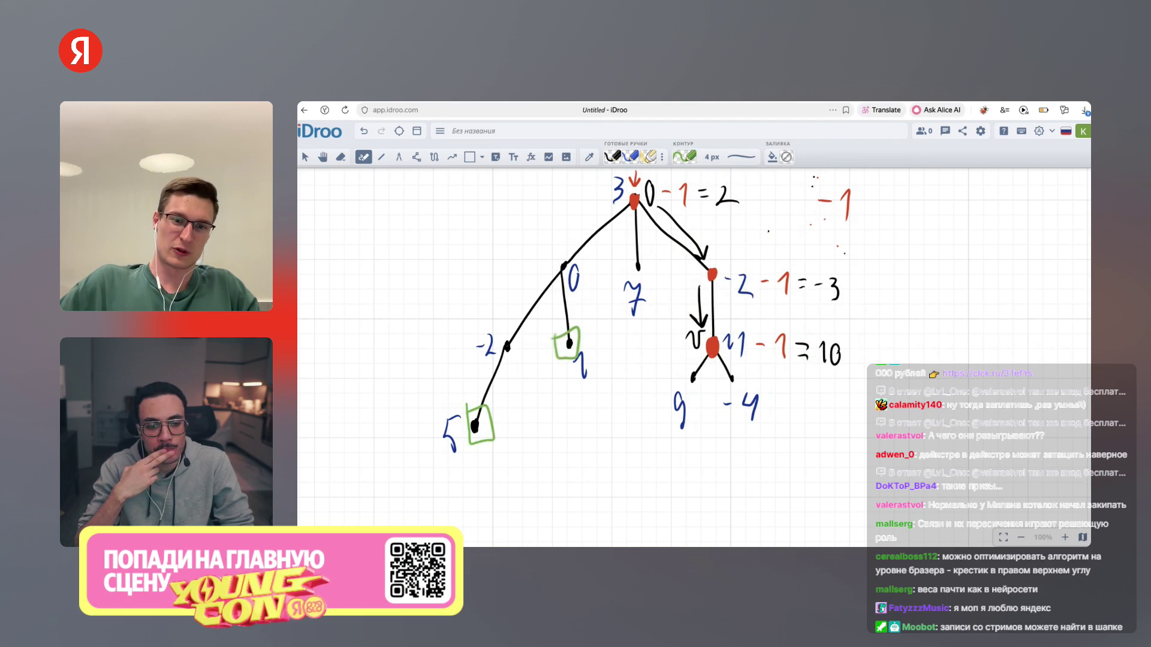
pyautogui.moveTo(624, 255); pyautogui.dragTo(644, 276)
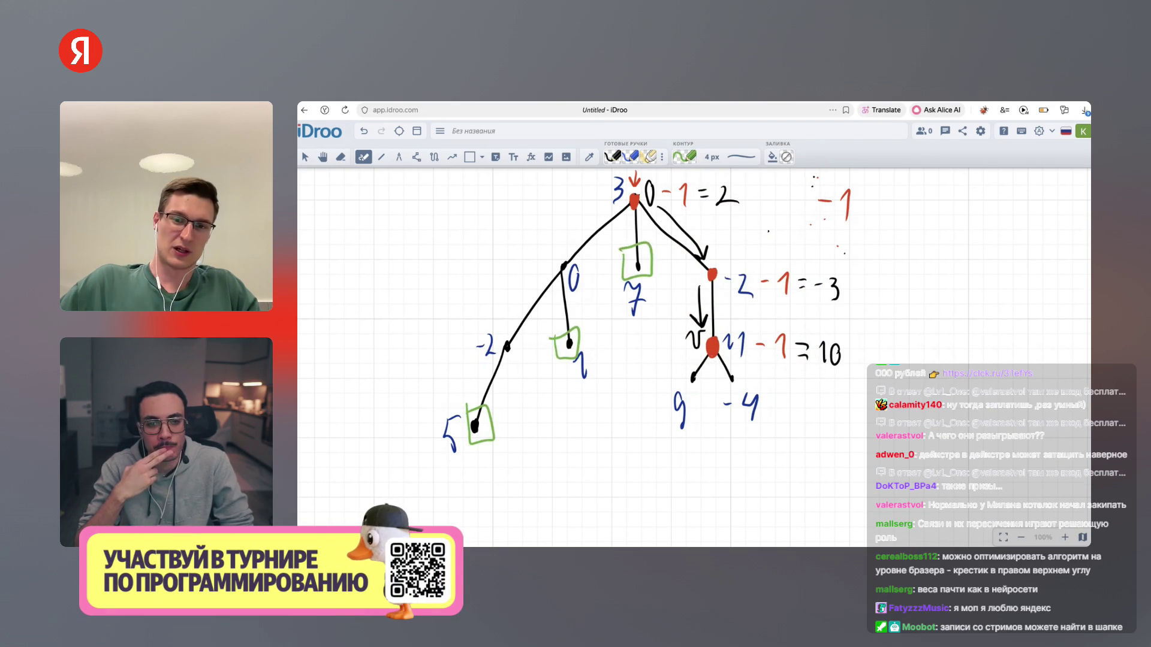
pyautogui.moveTo(723, 368); pyautogui.dragTo(725, 385)
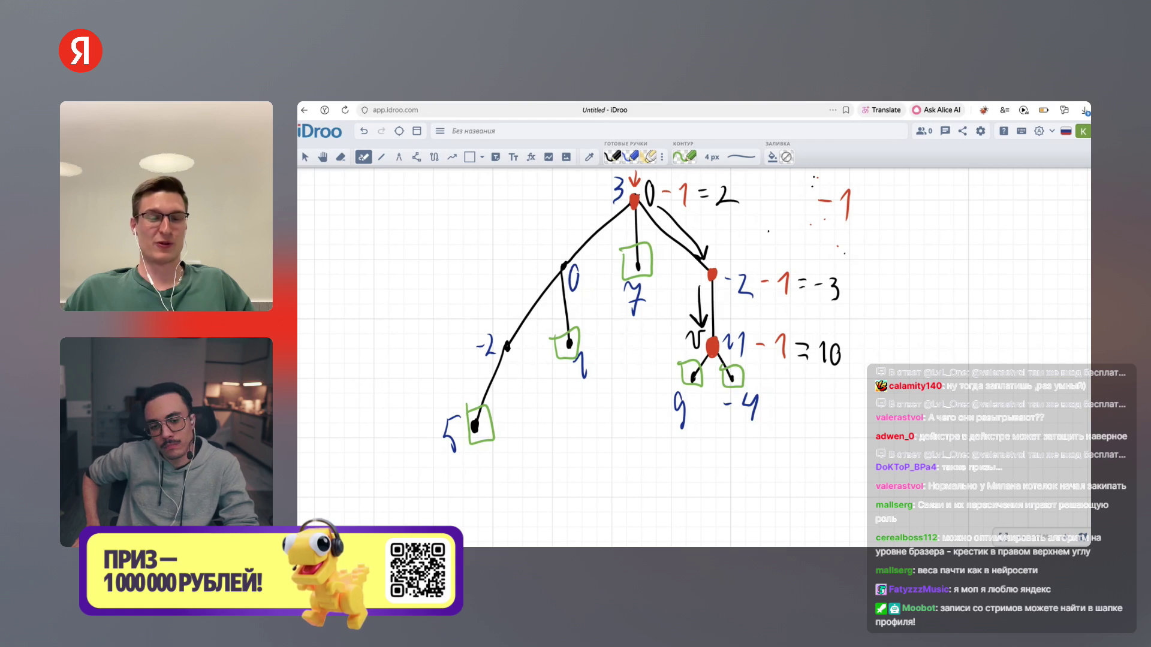
# Draw a green arrow at leaf 5 and yellow arrows toward 5, −2 and 0
pyautogui.moveTo(433, 370)
pyautogui.mouseDown()
pyautogui.moveTo(454, 406)
pyautogui.moveTo(455, 391)
pyautogui.mouseUp()
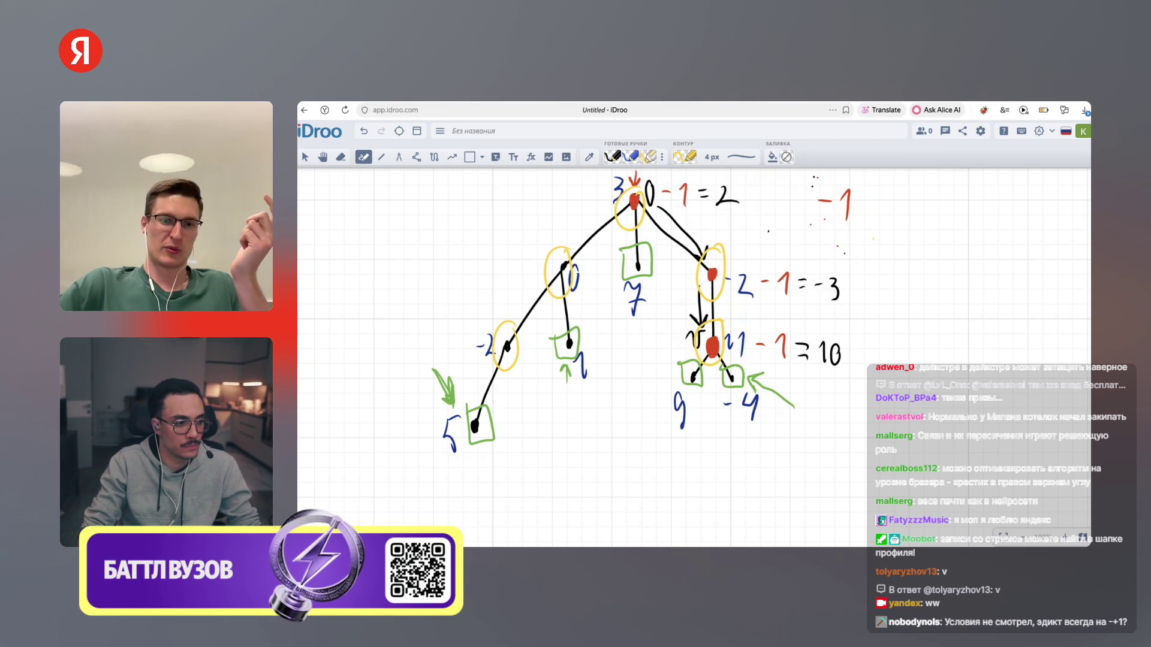
pyautogui.moveTo(422, 336); pyautogui.dragTo(436, 372)
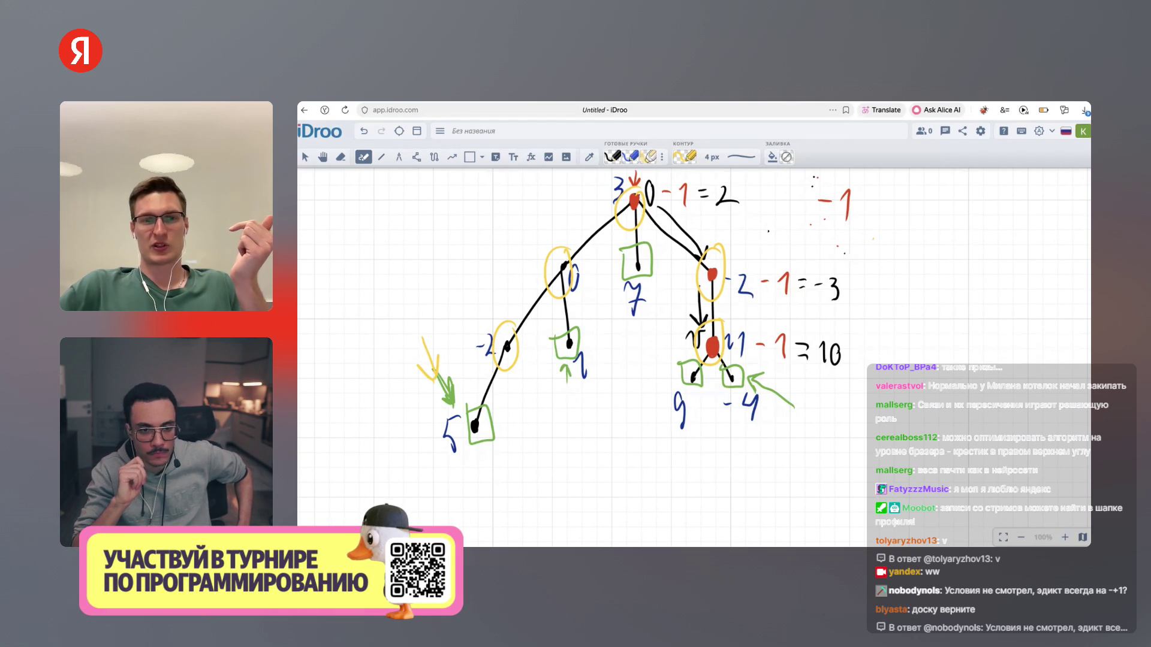
pyautogui.moveTo(479, 265)
pyautogui.mouseDown()
pyautogui.moveTo(495, 314)
pyautogui.moveTo(484, 302)
pyautogui.mouseUp()
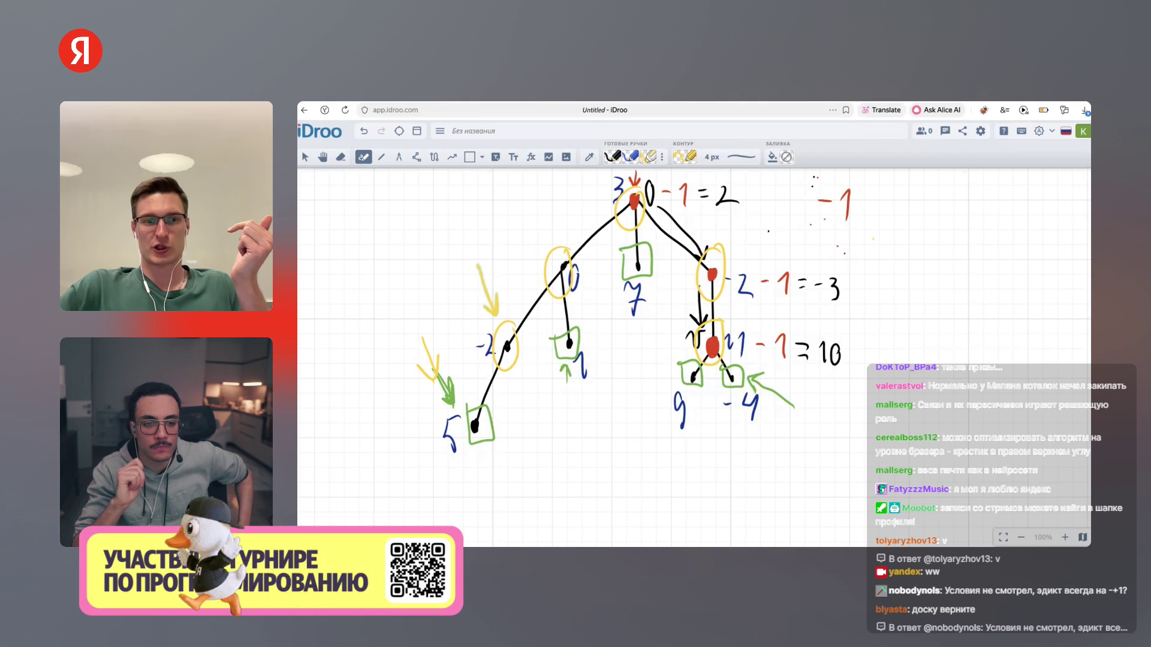
pyautogui.moveTo(525, 213); pyautogui.dragTo(543, 243)
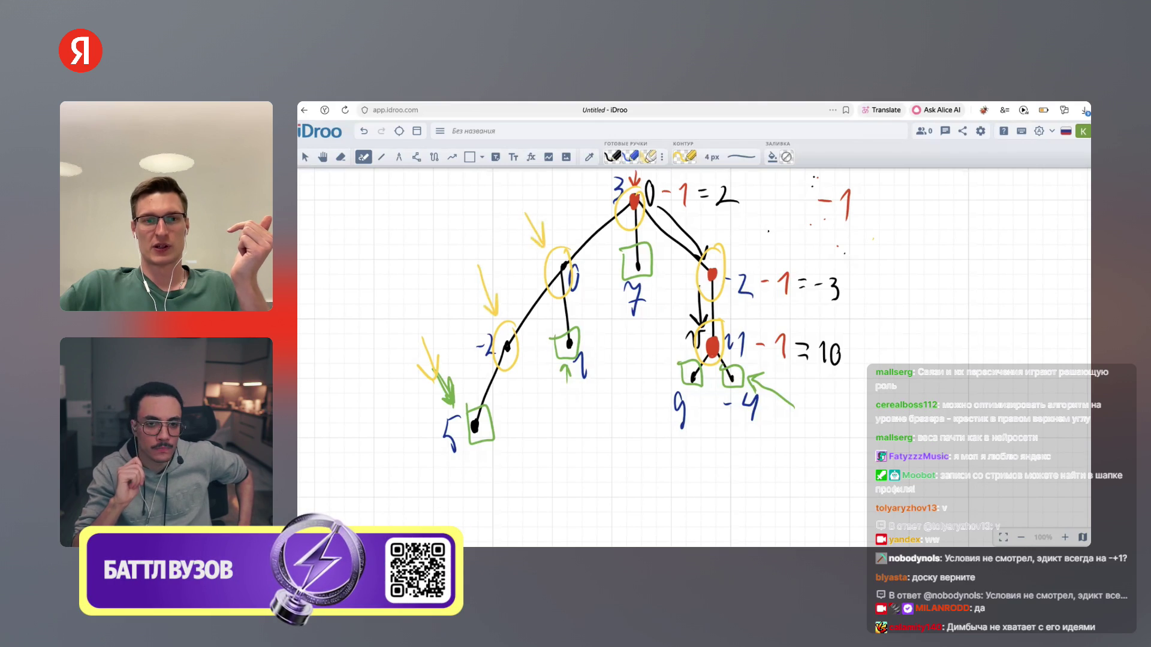
pyautogui.moveTo(575, 191); pyautogui.dragTo(607, 197)
pyautogui.moveTo(598, 188); pyautogui.dragTo(601, 206)
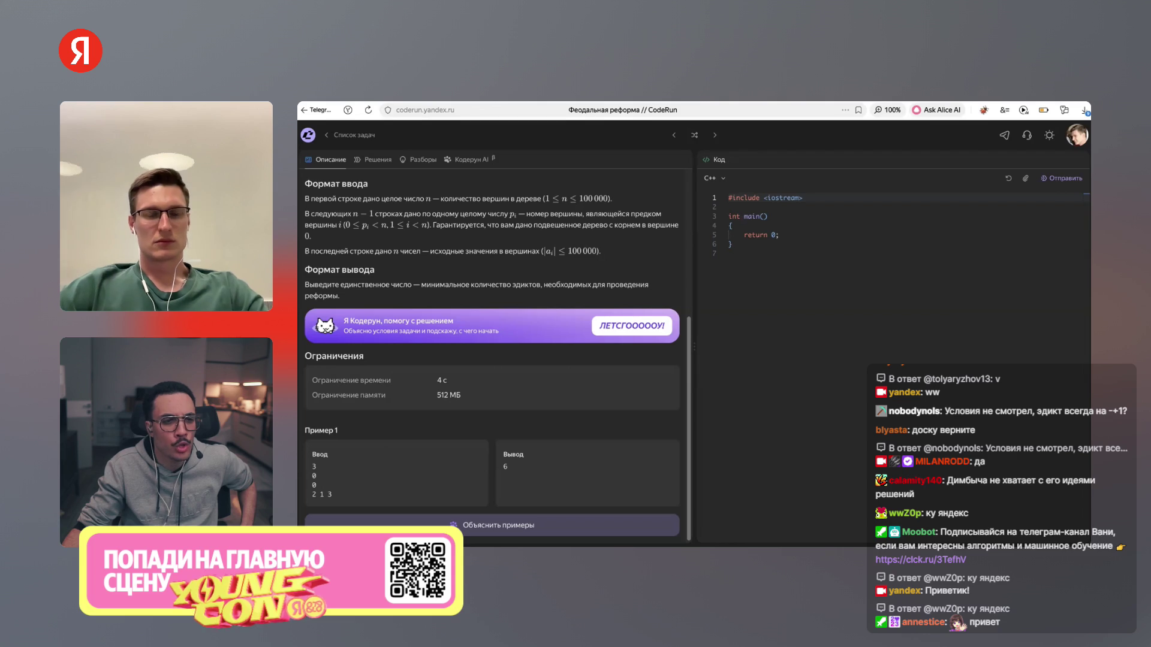
# Reread the initial-values and reform-goal paragraphs, then return to the iDroo whiteboard
pyautogui.moveTo(601, 251); pyautogui.dragTo(304, 251)
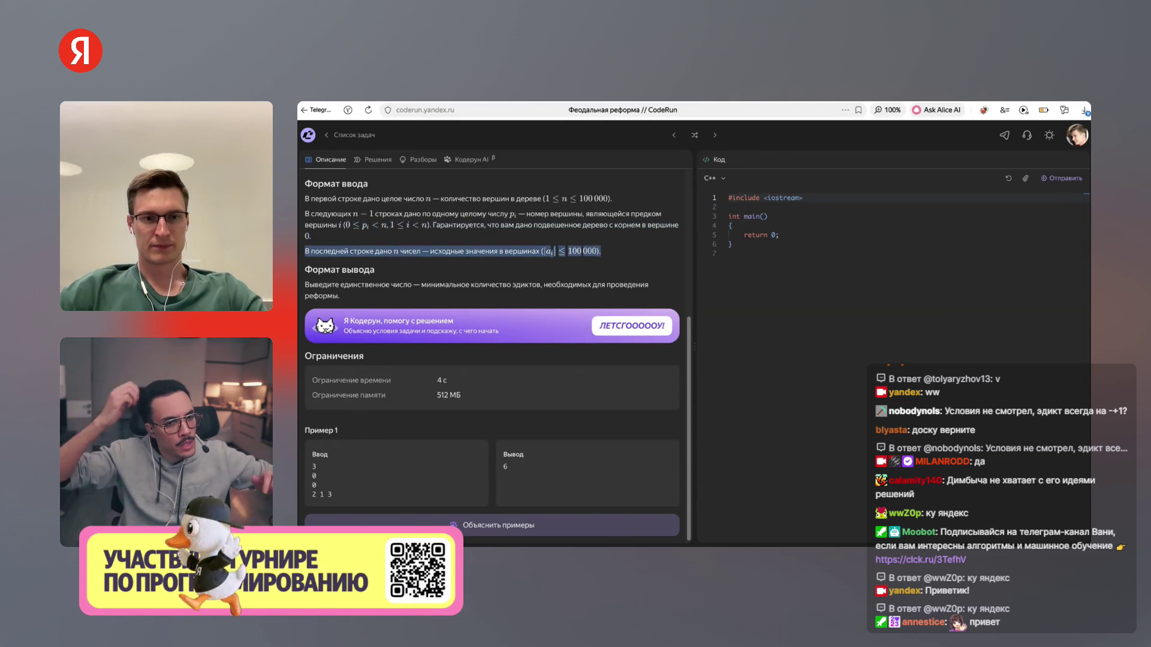
pyautogui.click(304, 251)
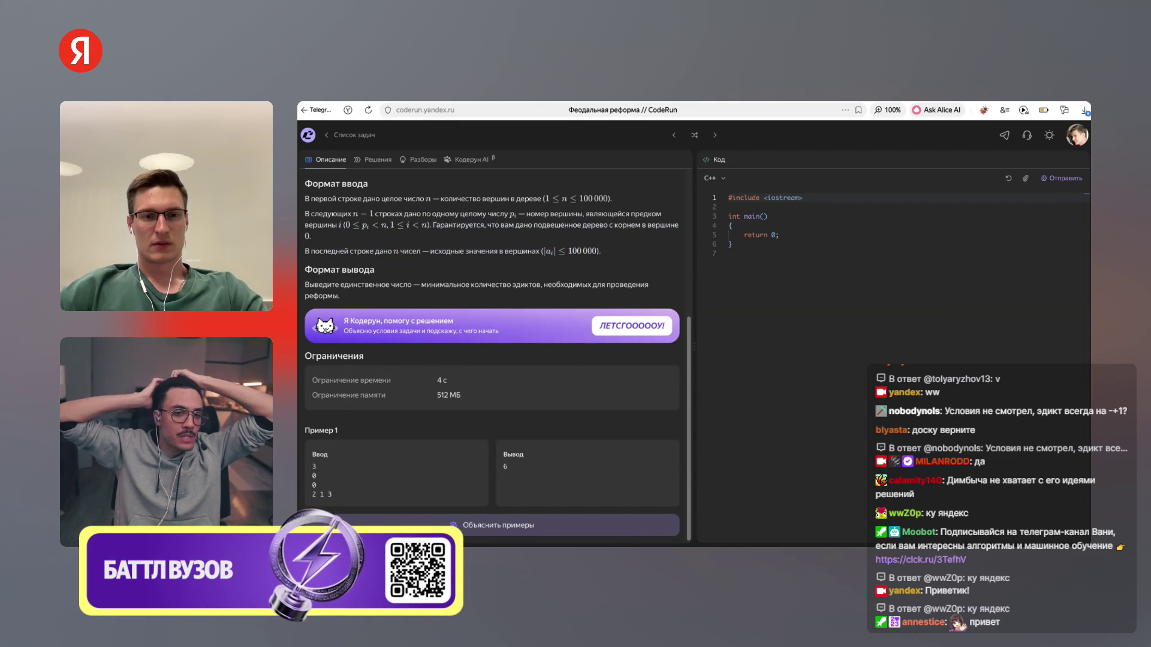
pyautogui.scroll(2, 492, 348)
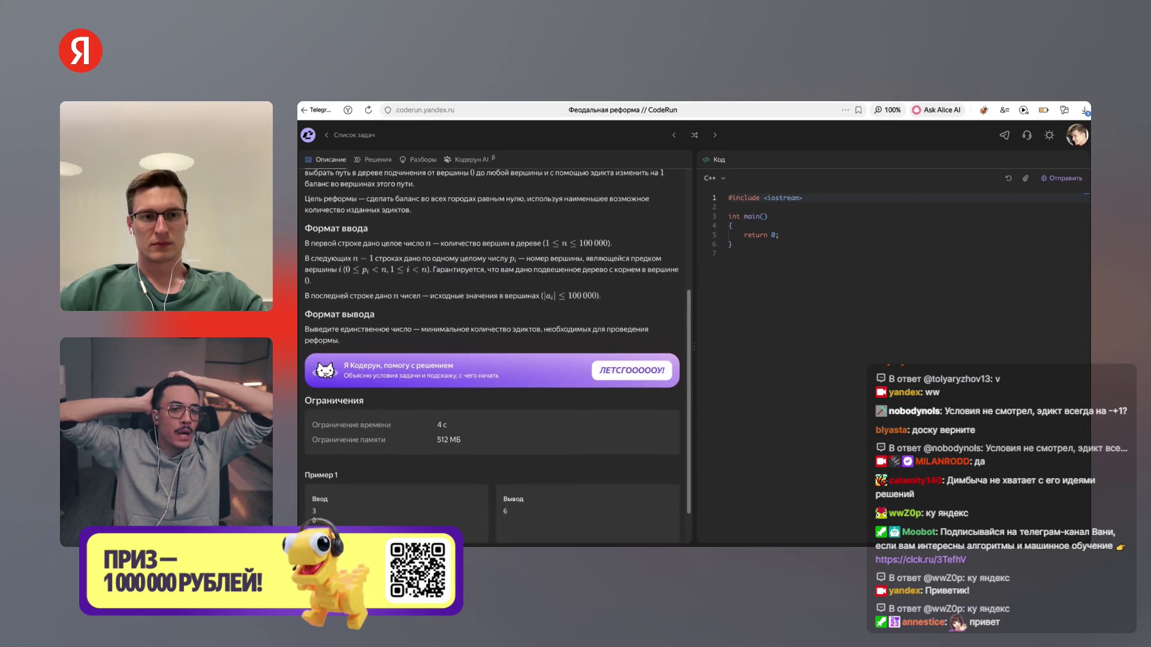
pyautogui.moveTo(411, 240)
pyautogui.mouseDown()
pyautogui.moveTo(311, 240)
pyautogui.moveTo(304, 229)
pyautogui.mouseUp()
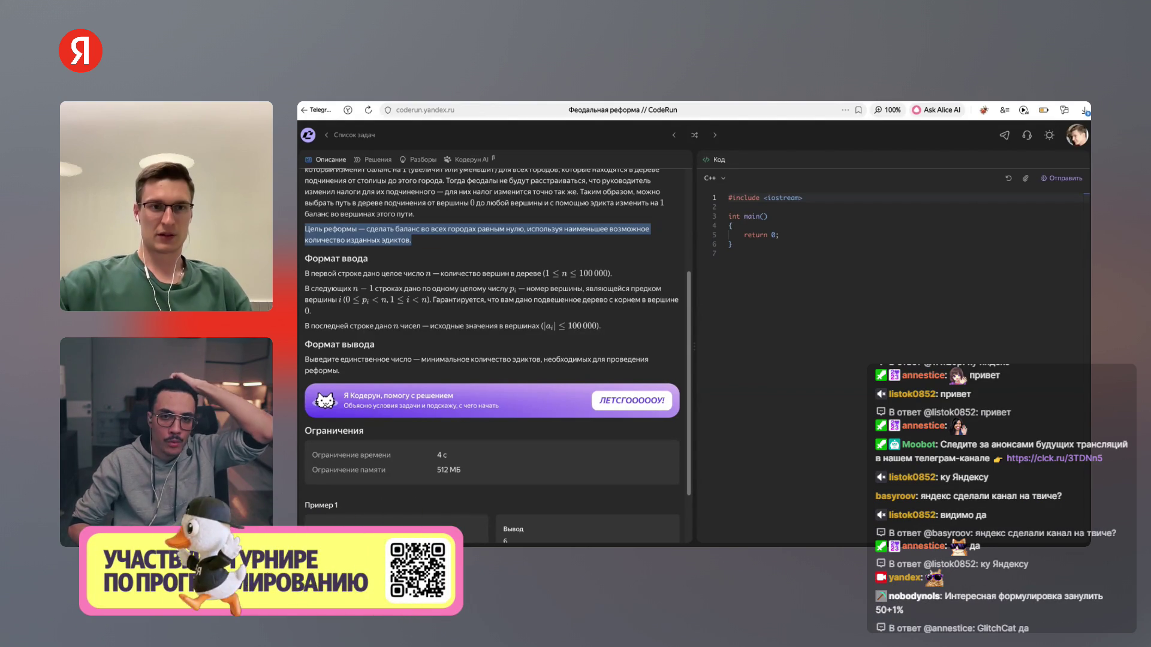
pyautogui.hotkey('ctrl', 'Tab')
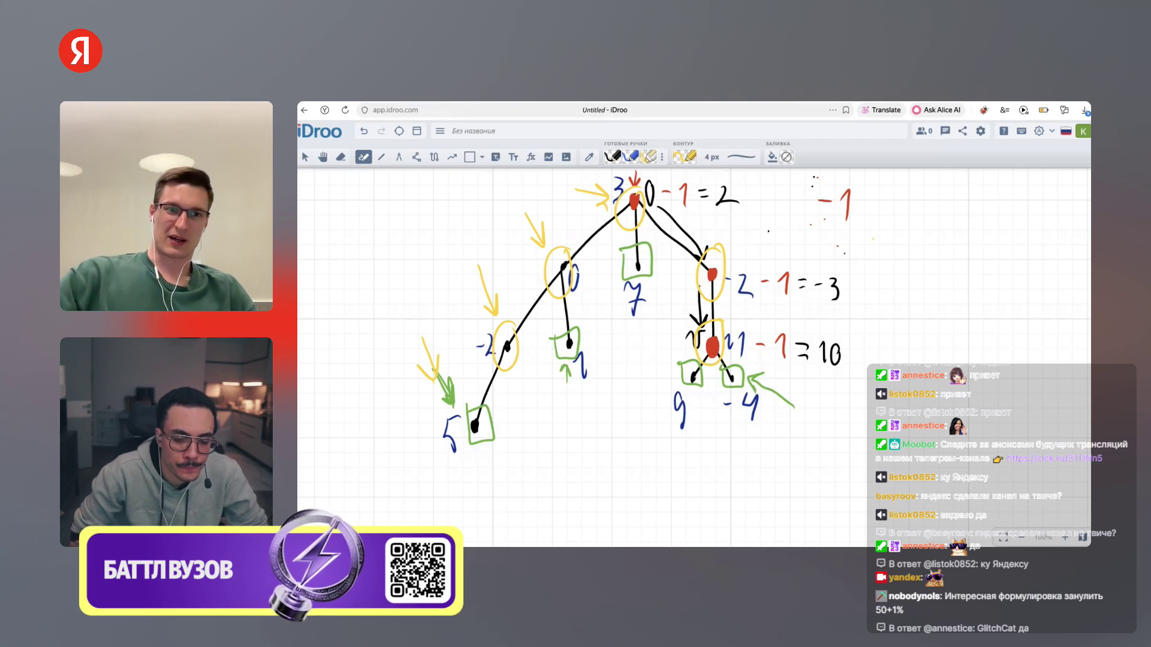
pyautogui.press('h')
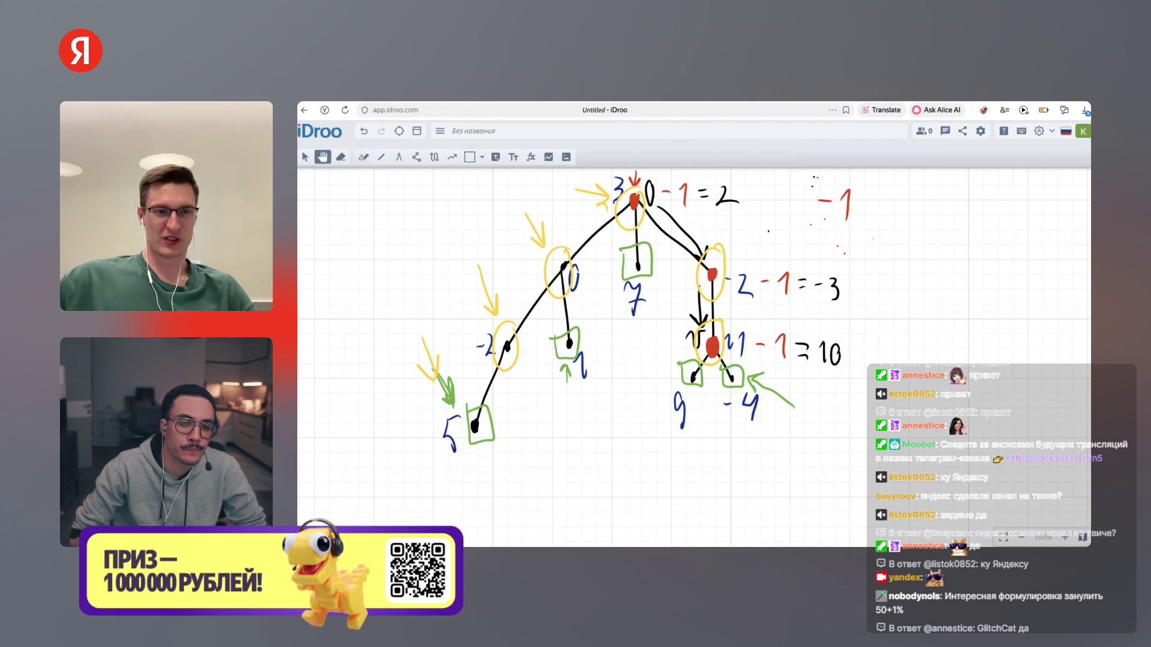
pyautogui.hscroll(2, 600, 360)
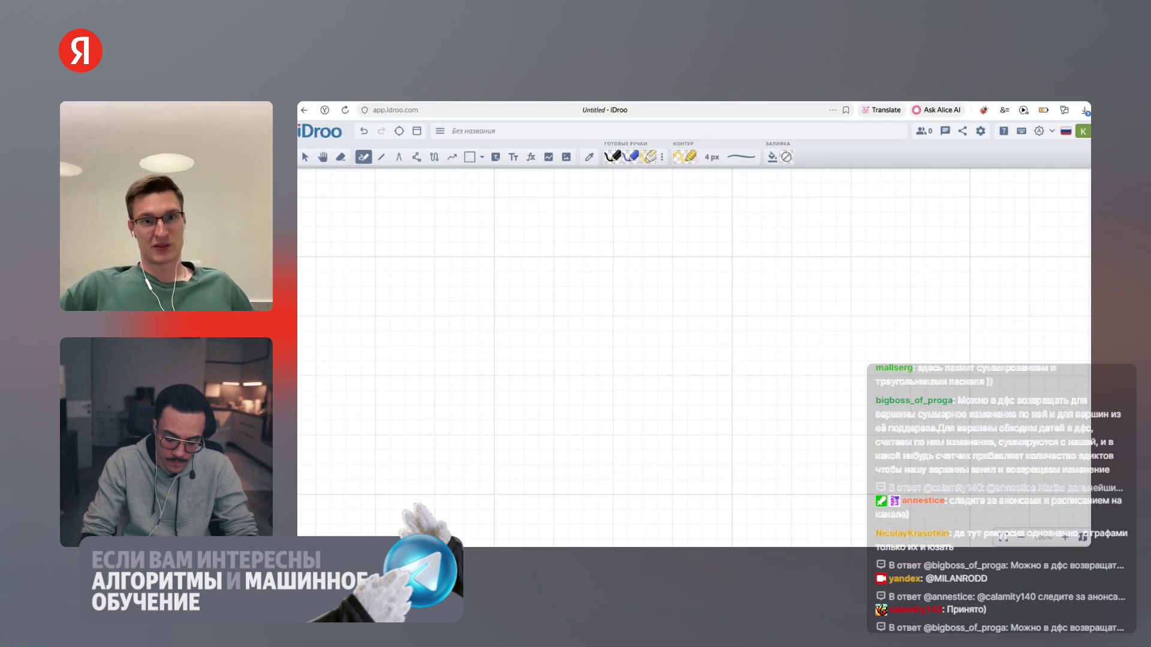
# Set the drawing outline colour to black
pyautogui.click(683, 156)
pyautogui.click(684, 190)
pyautogui.click(636, 199)
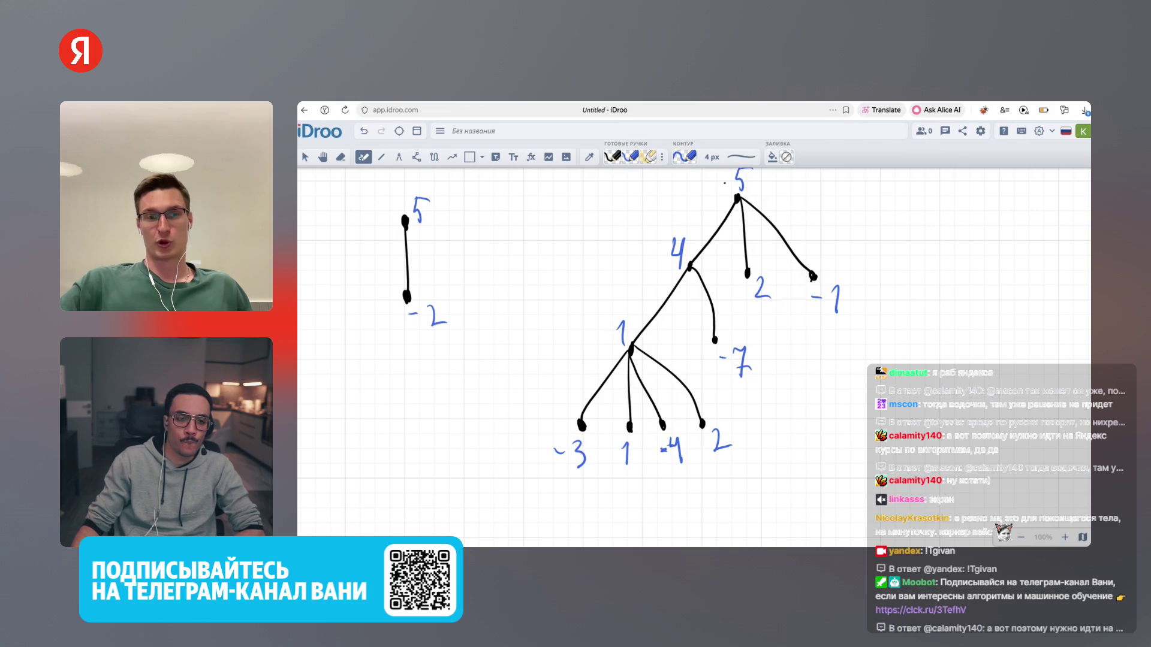
# Remove the stray blue arrows near node 4
pyautogui.moveTo(537, 262)
pyautogui.mouseDown()
pyautogui.moveTo(599, 268)
pyautogui.moveTo(605, 280)
pyautogui.mouseUp()
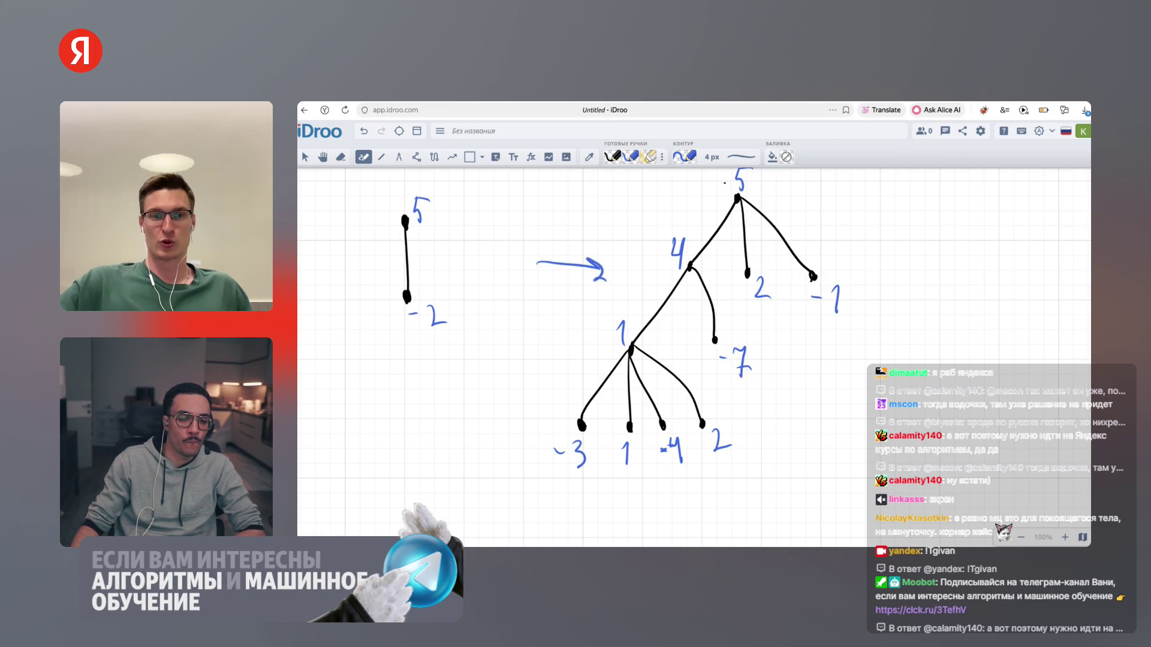
pyautogui.hotkey('ctrl', 'z')
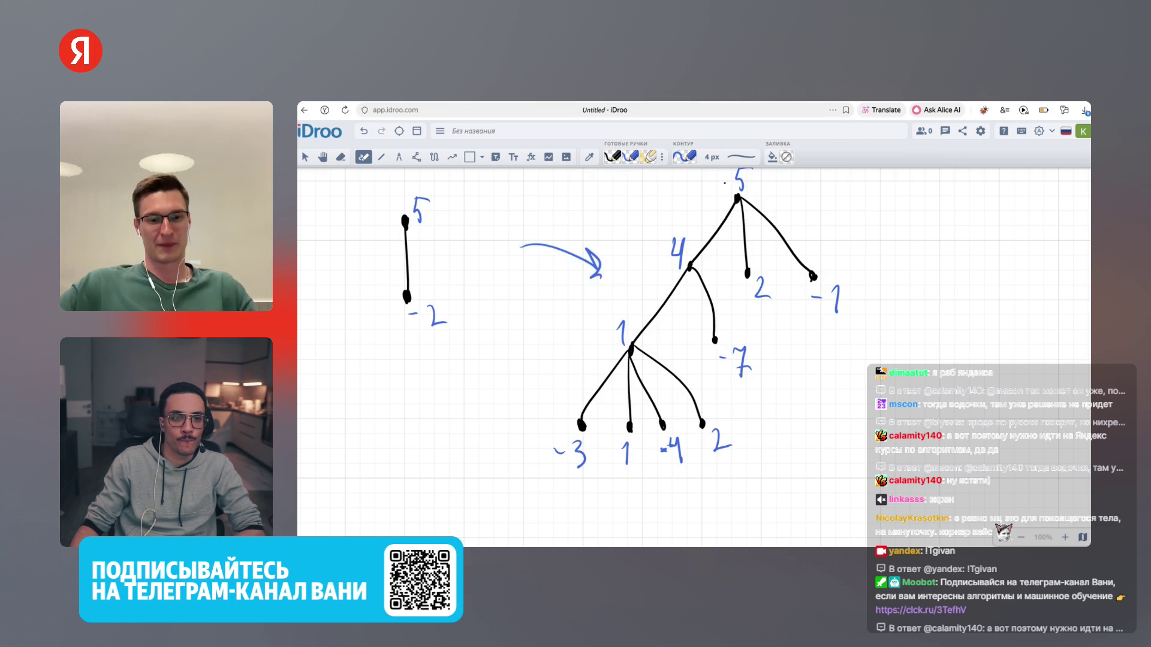
pyautogui.hotkey('ctrl', 'z')
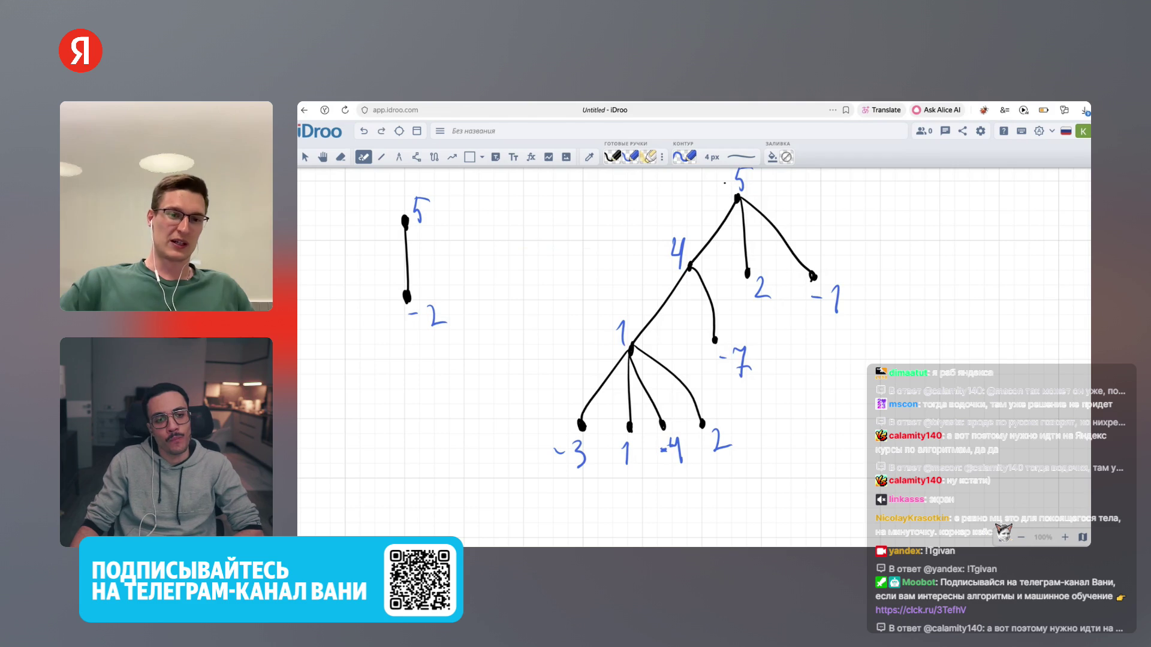
# Circle the left tree's -2 node in black
pyautogui.click(684, 157)
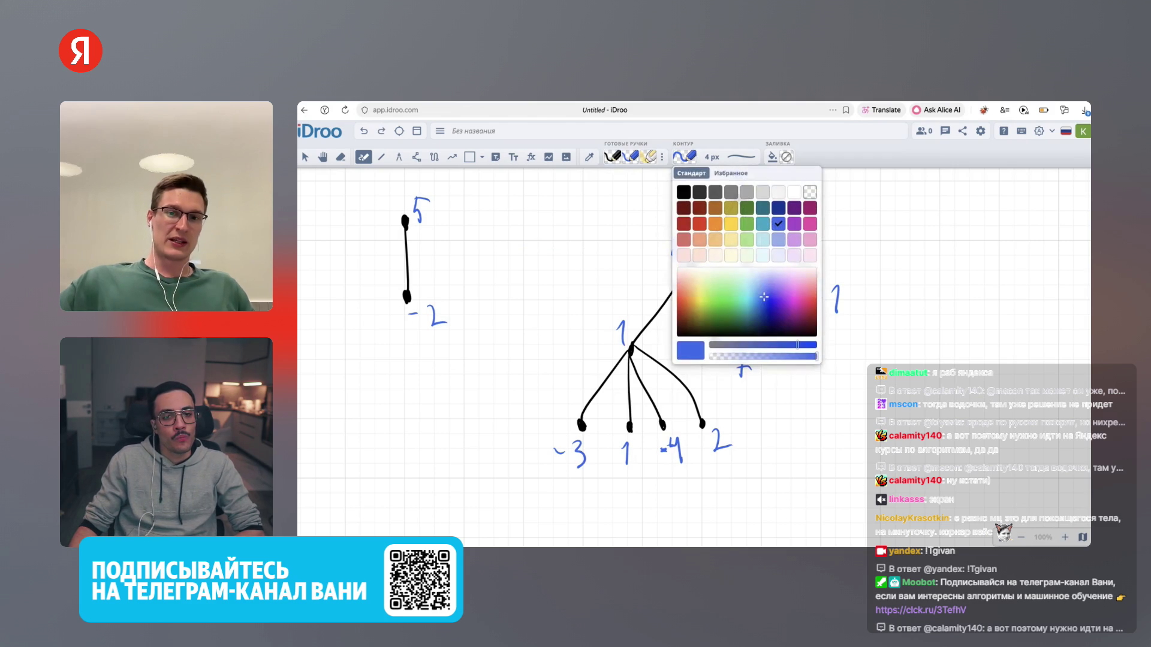
pyautogui.click(681, 188)
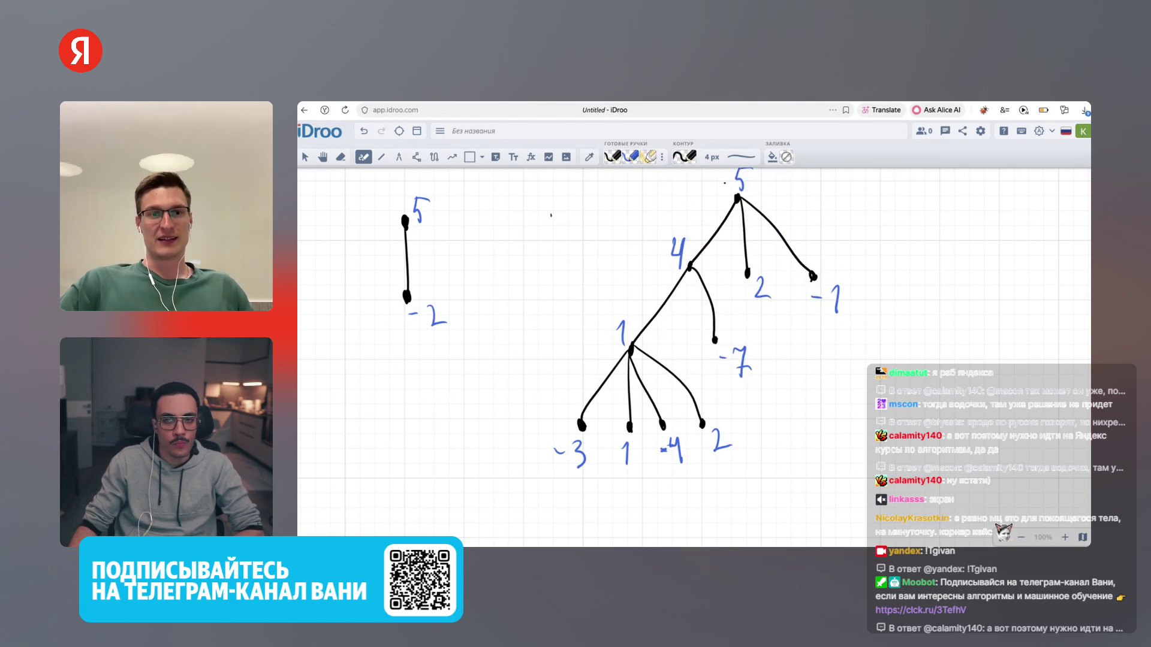
pyautogui.moveTo(401, 288); pyautogui.dragTo(417, 286)
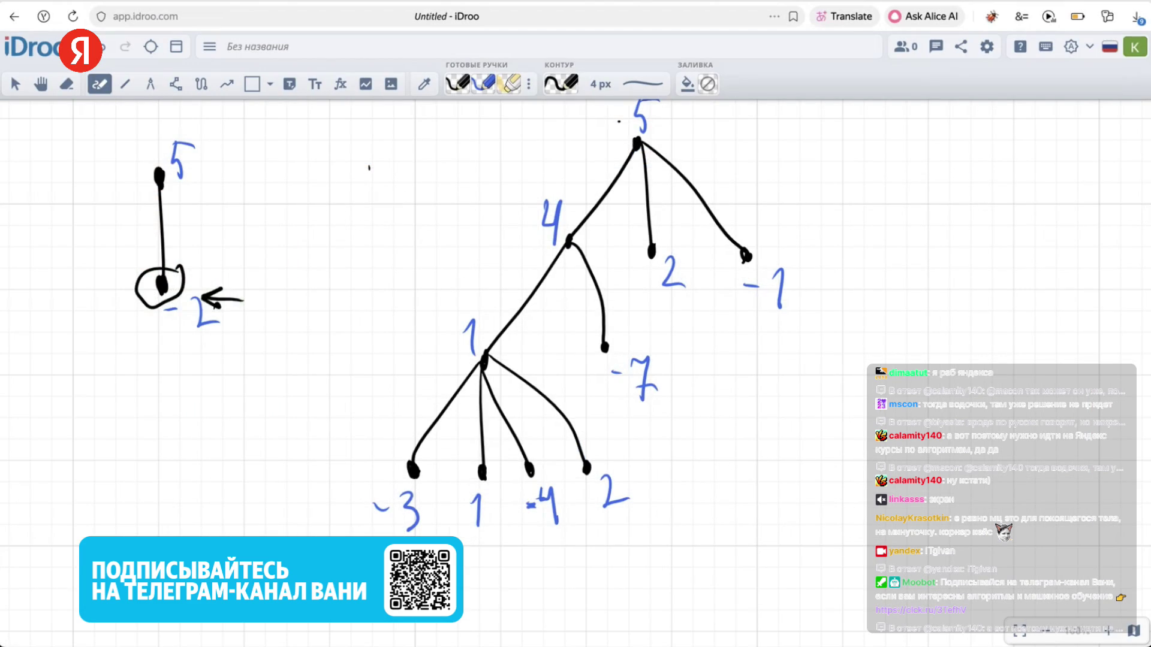
# Remove the arrow pointing at -2 and switch the pen colour to red
pyautogui.hotkey('ctrl', 'z')
pyautogui.click(560, 83)
pyautogui.click(582, 180)
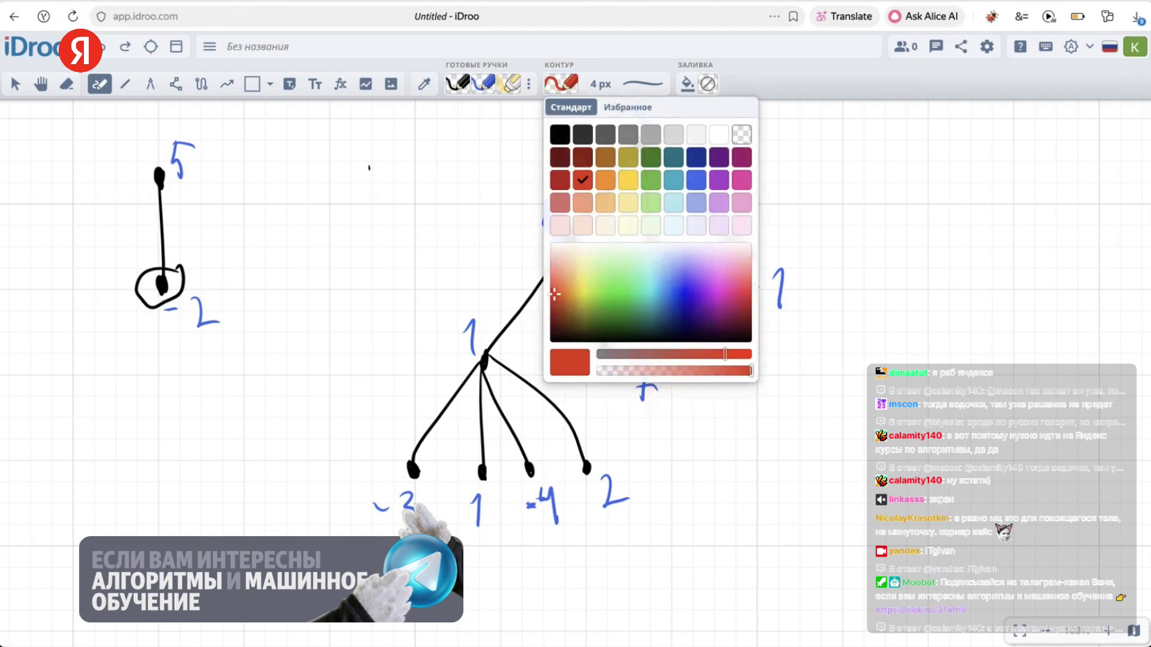
# Write red +1+1 after the 5 and +1+1=0 after the -2
pyautogui.moveTo(225, 309); pyautogui.dragTo(241, 306)
pyautogui.moveTo(234, 299)
pyautogui.mouseDown()
pyautogui.moveTo(233, 319)
pyautogui.moveTo(256, 317)
pyautogui.mouseUp()
pyautogui.click(265, 309)
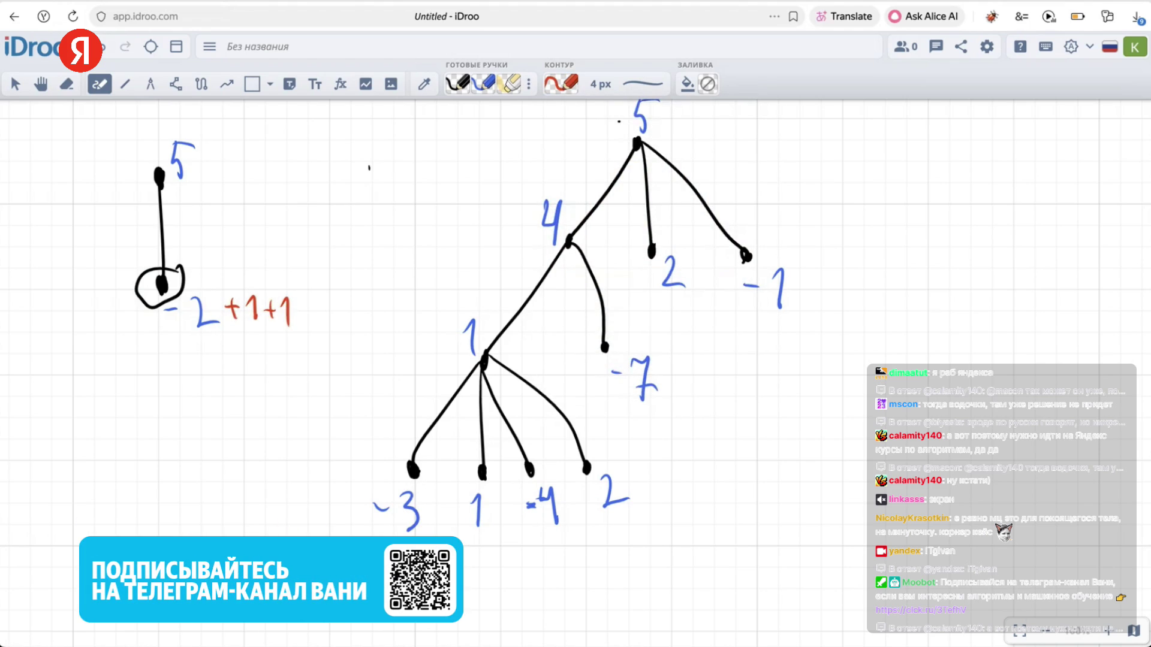
pyautogui.moveTo(216, 152); pyautogui.dragTo(218, 174)
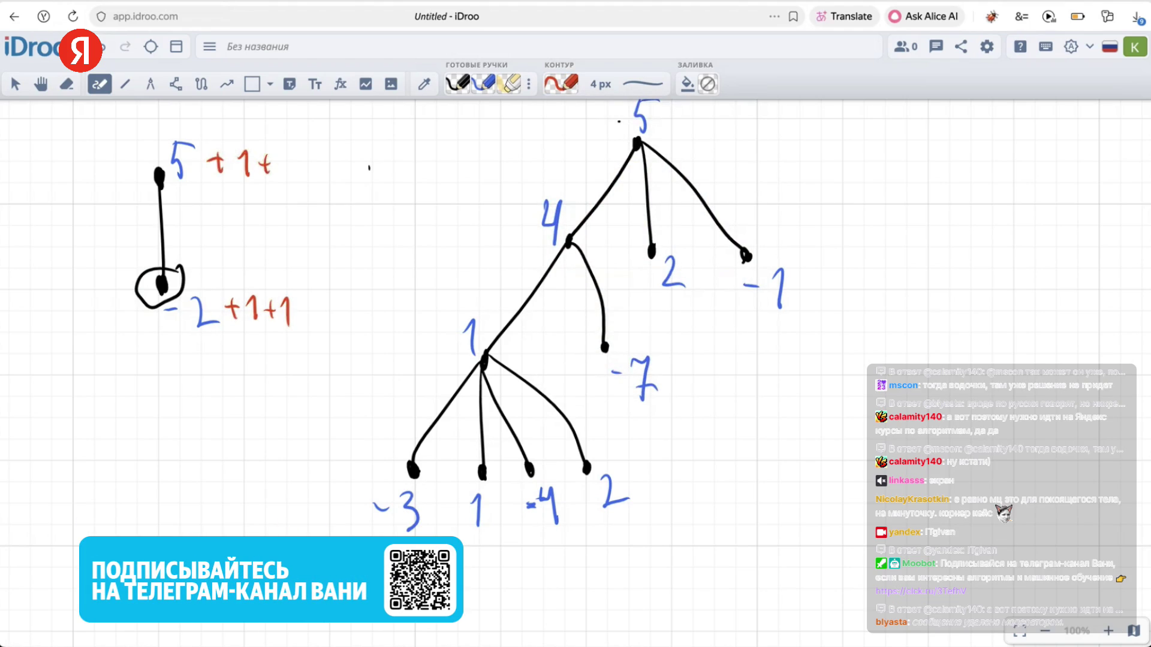
pyautogui.moveTo(285, 158); pyautogui.dragTo(290, 178)
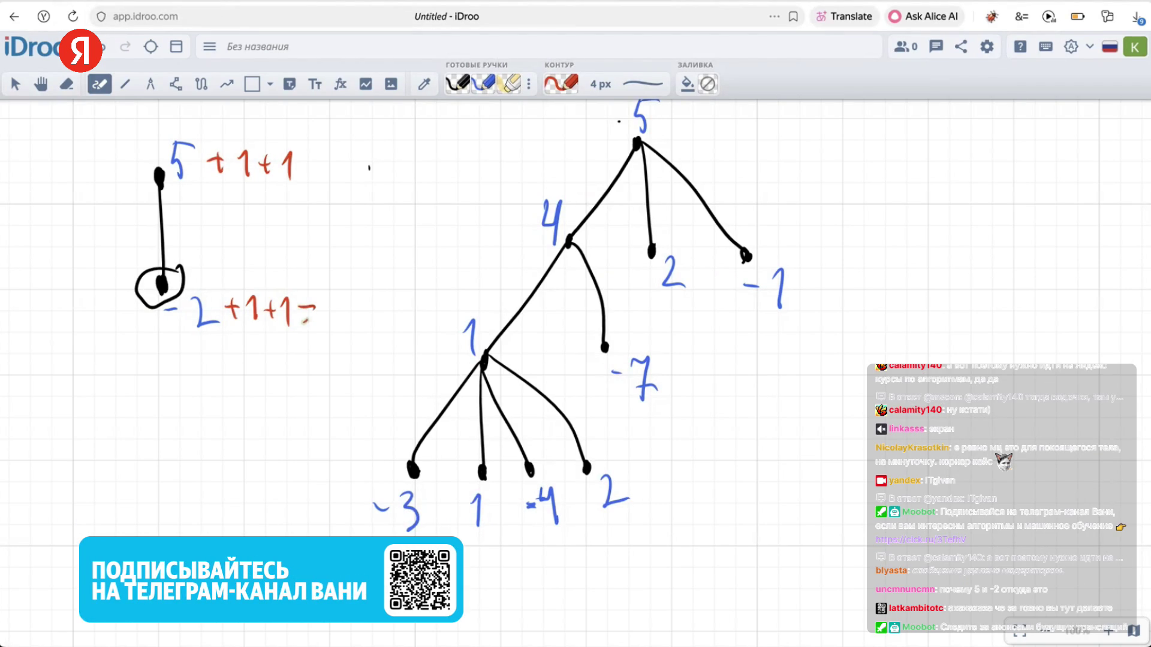
pyautogui.moveTo(340, 296); pyautogui.dragTo(337, 298)
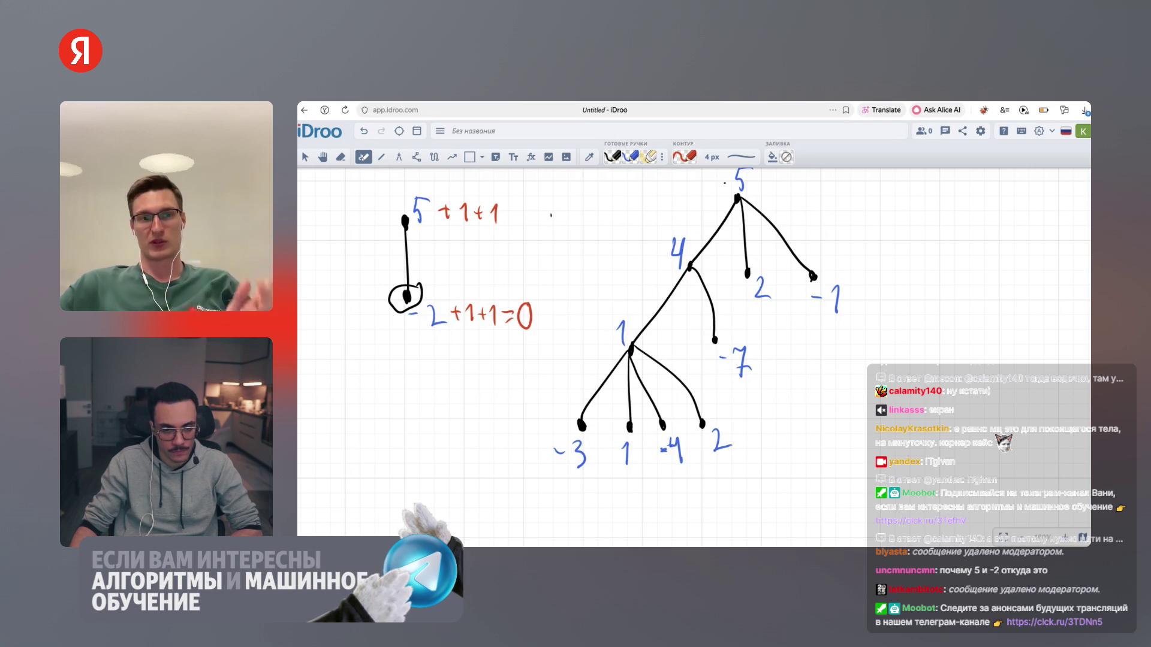
# Write =7 after 5+1+1, circle the +1+1, and add red arrows toward it
pyautogui.moveTo(402, 300)
pyautogui.mouseDown()
pyautogui.moveTo(401, 376)
pyautogui.moveTo(412, 367)
pyautogui.mouseUp()
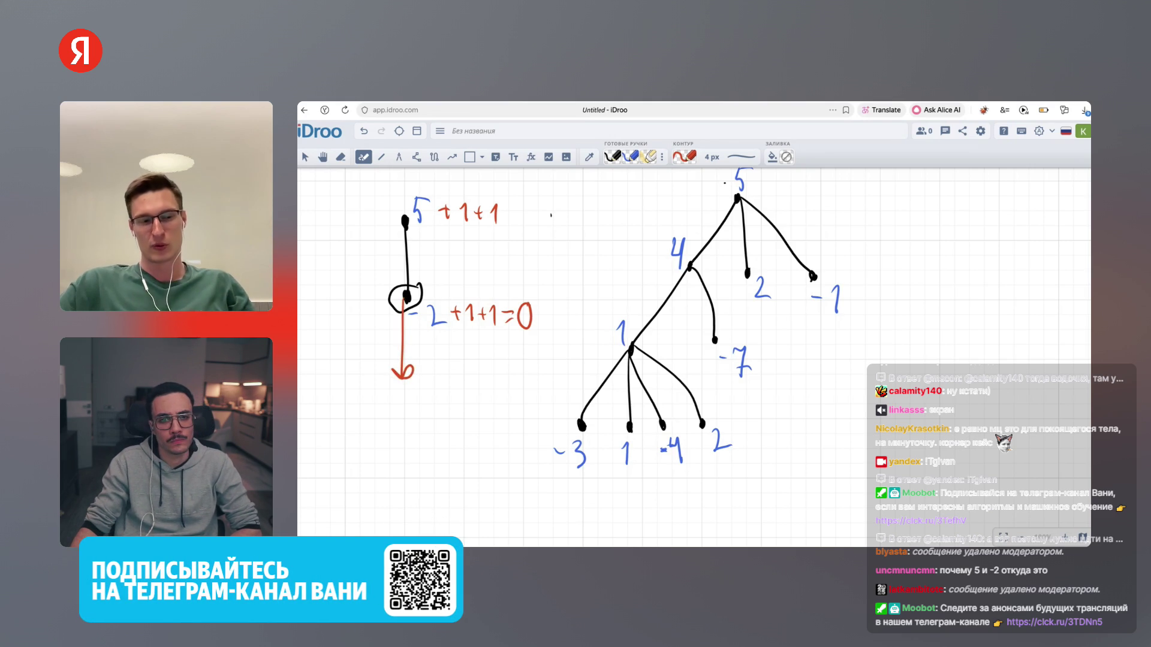
pyautogui.hotkey('ctrl', 'z')
pyautogui.hotkey('ctrl', 'z')
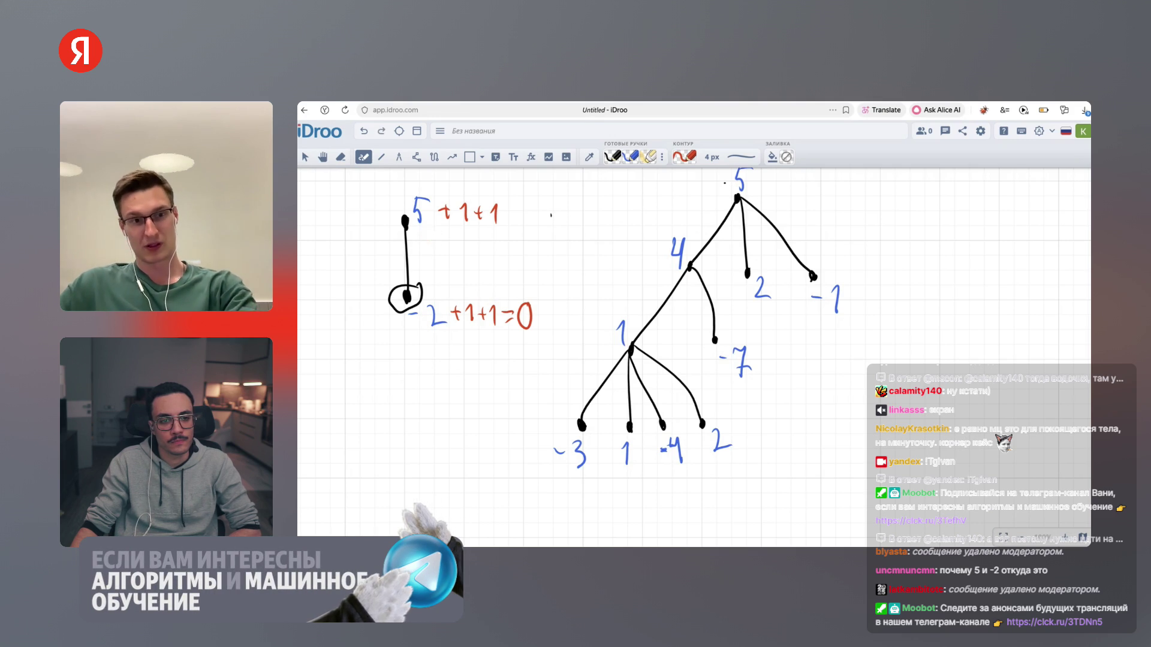
pyautogui.moveTo(506, 212); pyautogui.dragTo(539, 233)
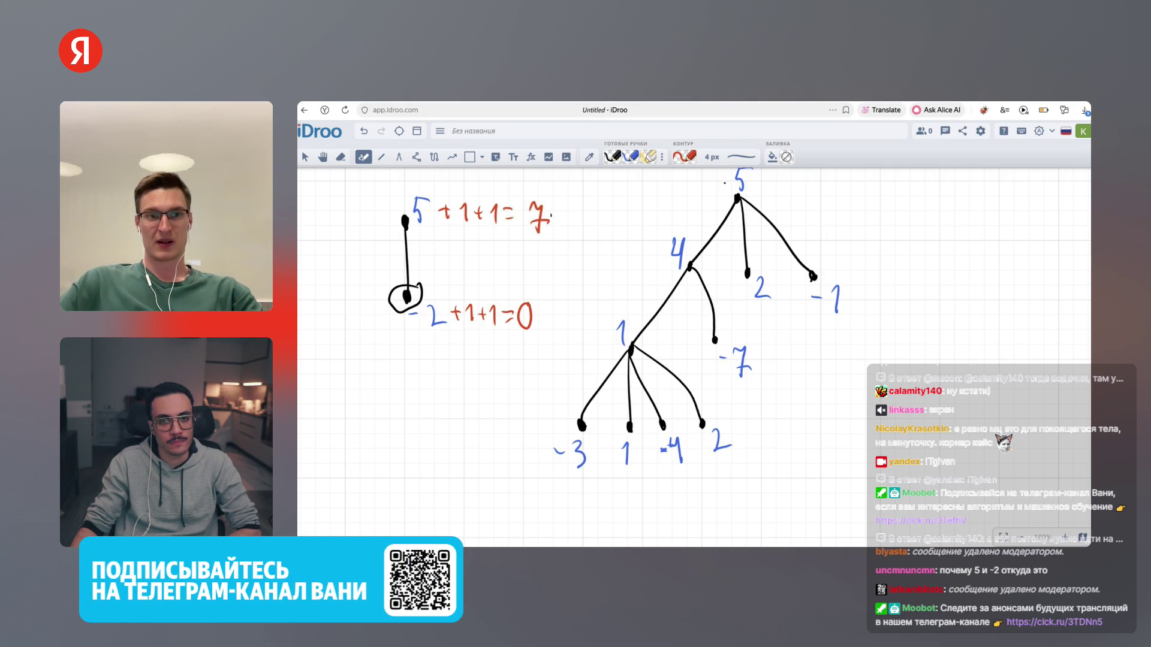
pyautogui.moveTo(480, 193); pyautogui.dragTo(480, 230)
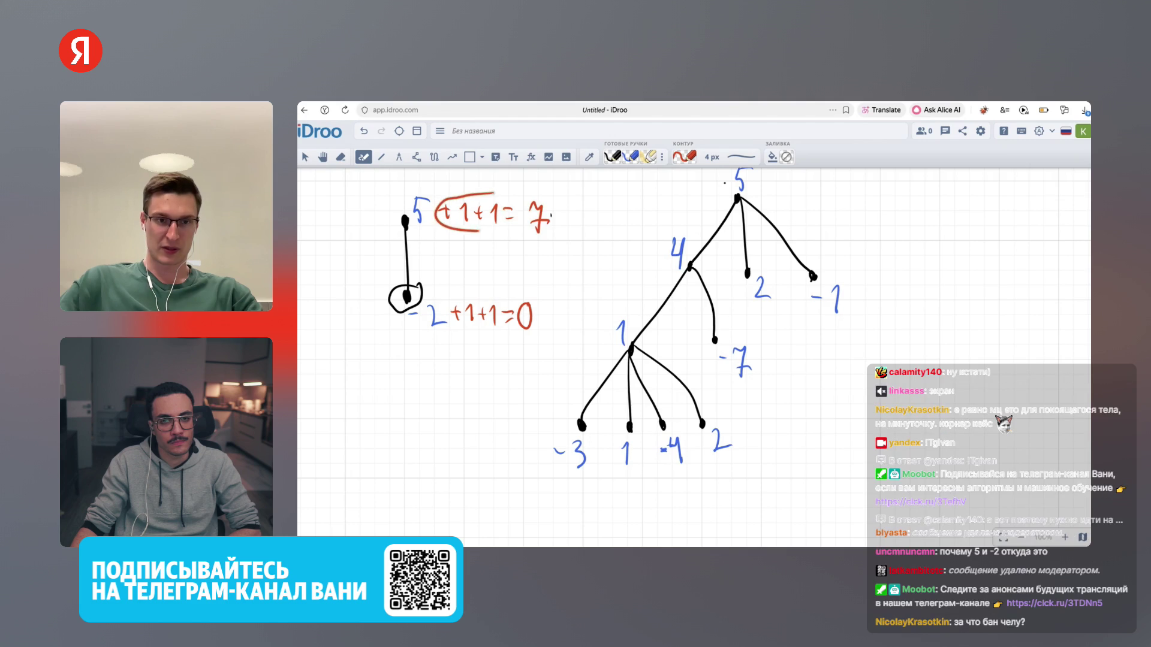
pyautogui.moveTo(481, 292); pyautogui.dragTo(482, 303)
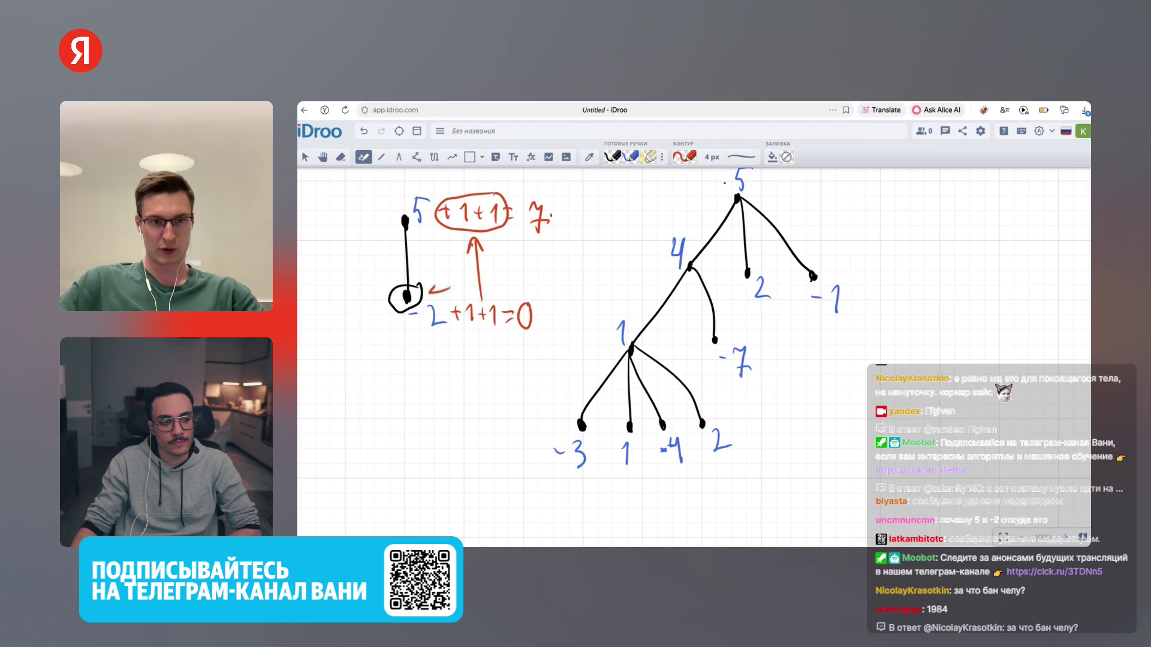
pyautogui.moveTo(428, 293); pyautogui.dragTo(439, 302)
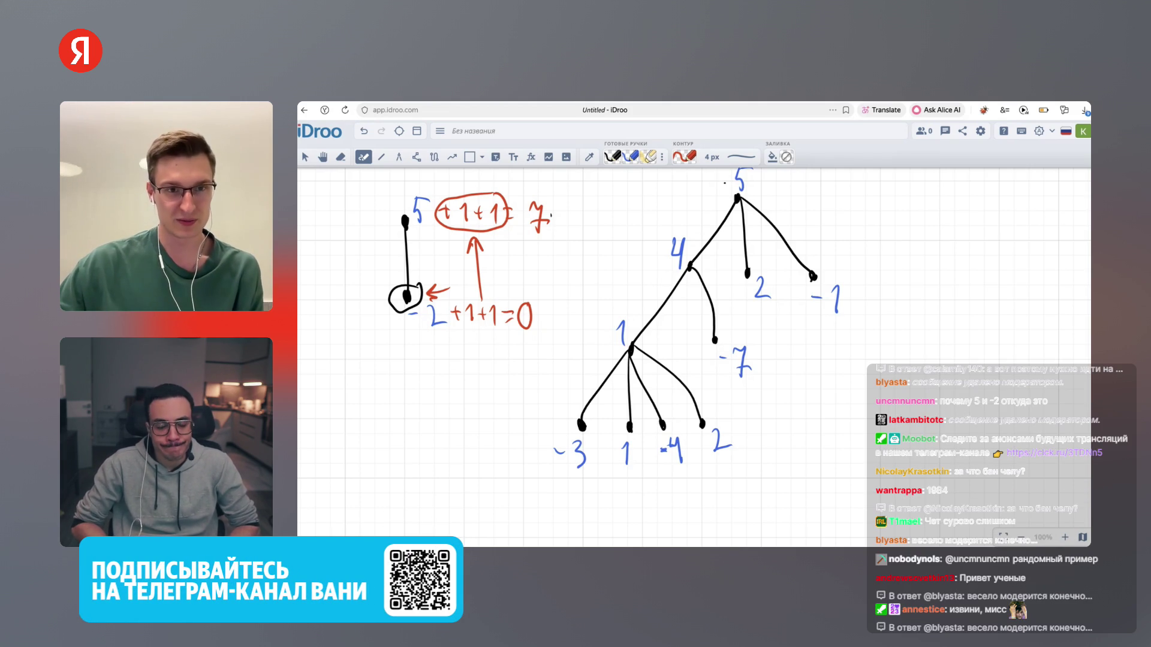
# Write 2 above the +1+1, circle the 5 and 7, and append -7·1
pyautogui.moveTo(476, 180); pyautogui.dragTo(487, 190)
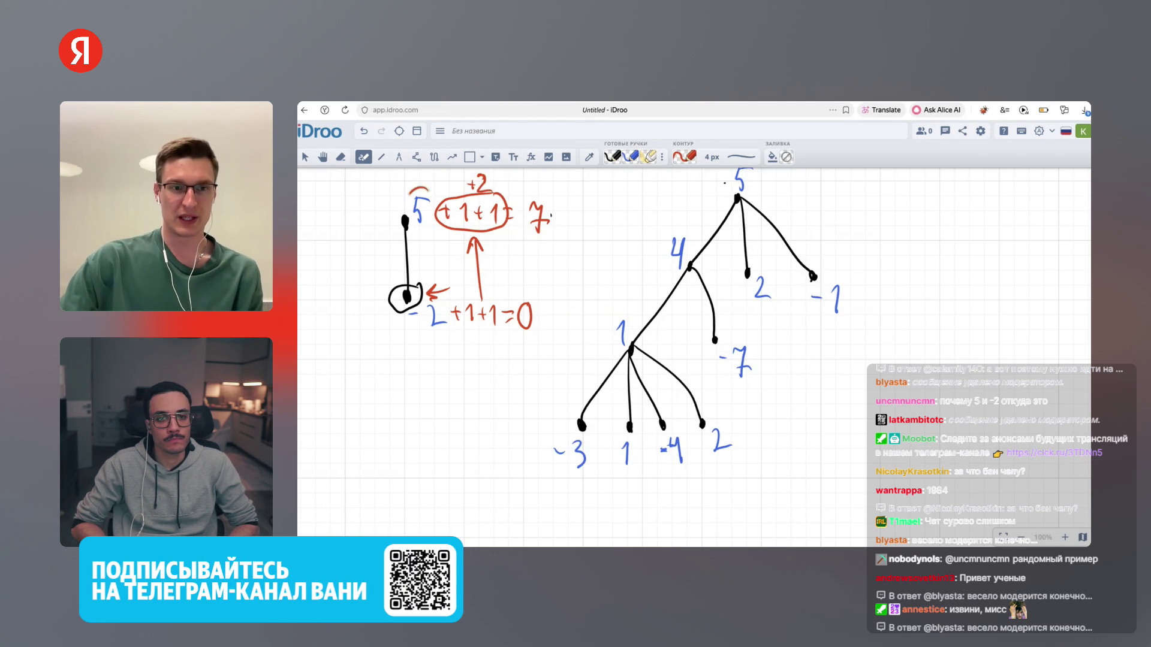
pyautogui.moveTo(410, 193); pyautogui.dragTo(429, 208)
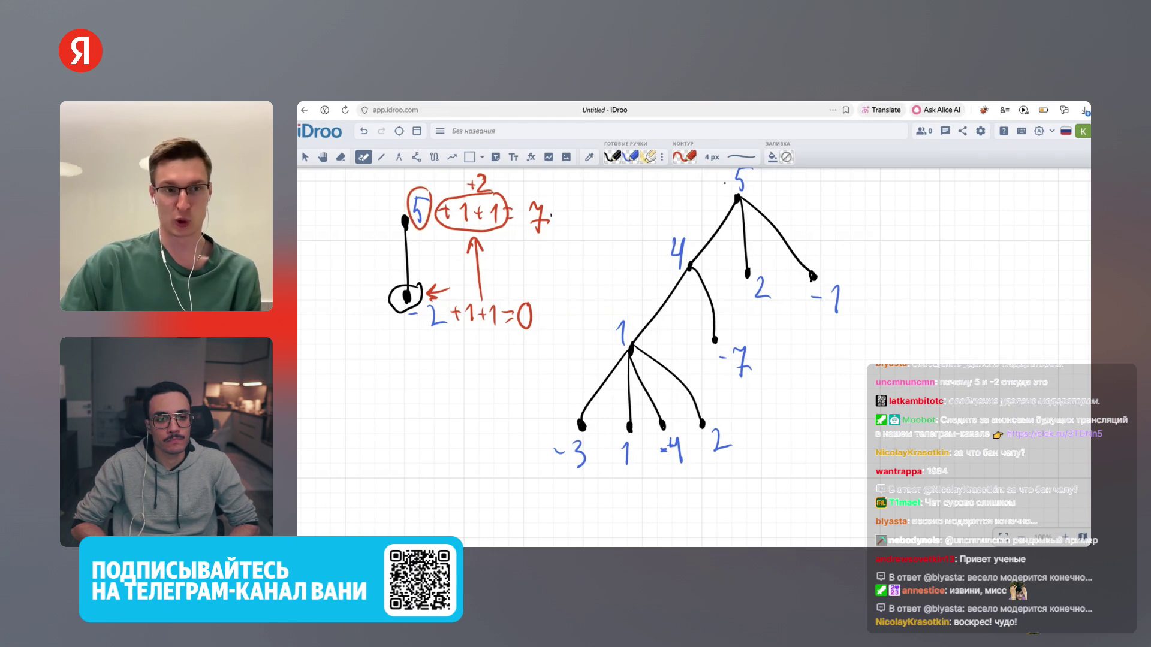
pyautogui.moveTo(529, 198); pyautogui.dragTo(544, 201)
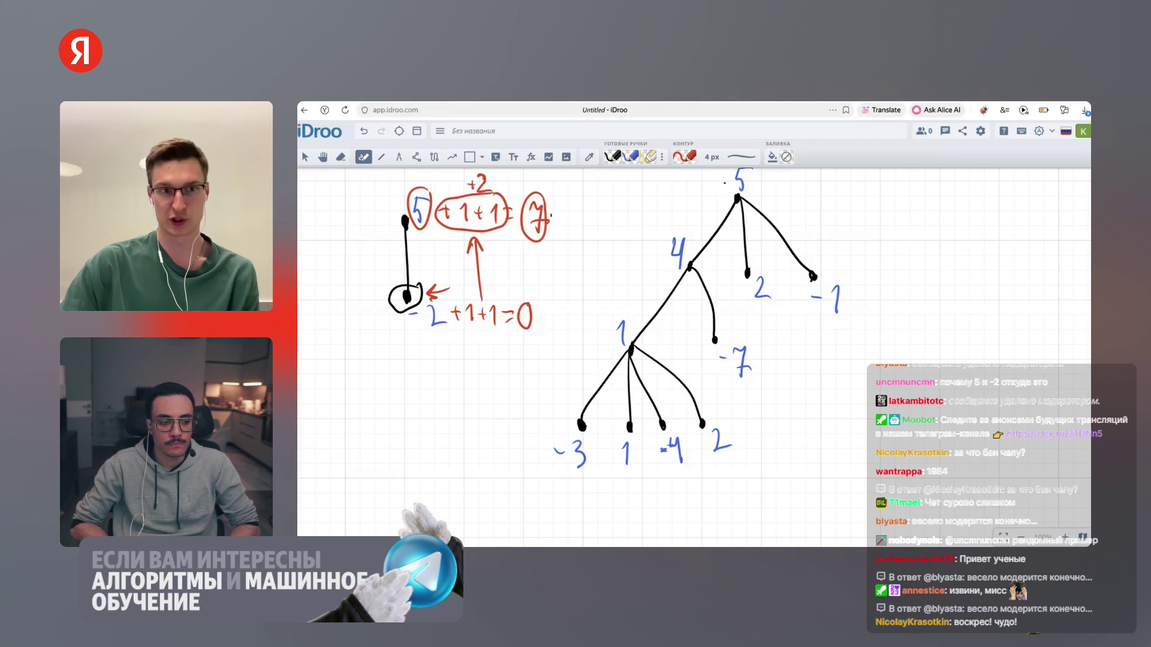
pyautogui.moveTo(480, 333)
pyautogui.mouseDown()
pyautogui.moveTo(484, 361)
pyautogui.moveTo(487, 341)
pyautogui.mouseUp()
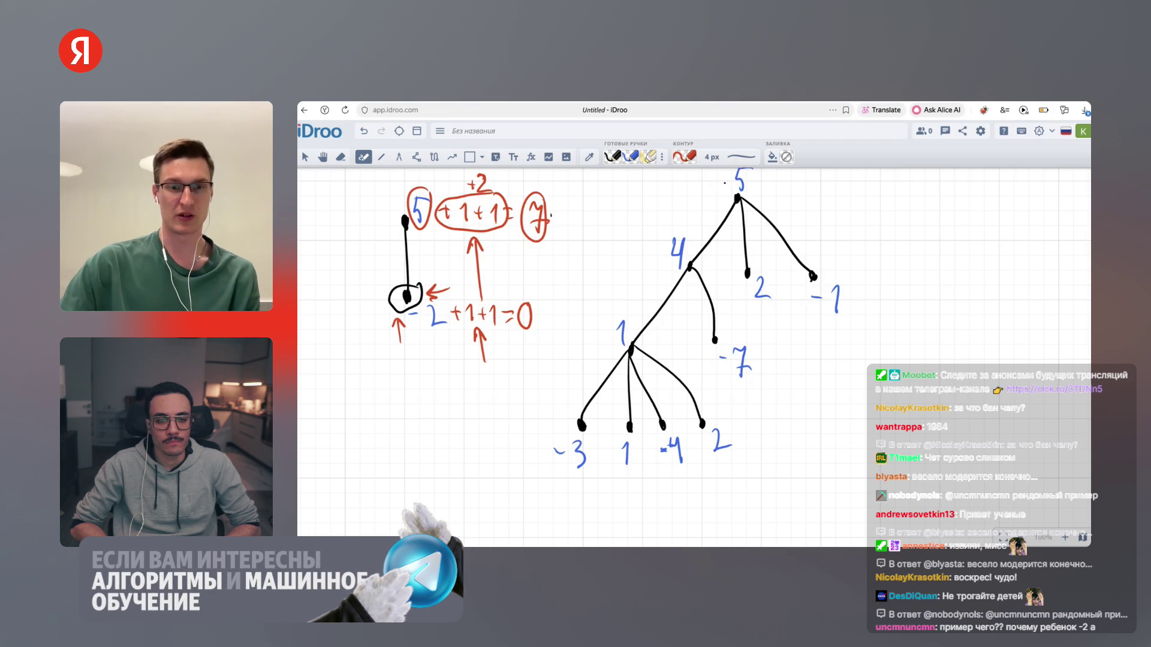
pyautogui.moveTo(566, 218); pyautogui.dragTo(595, 234)
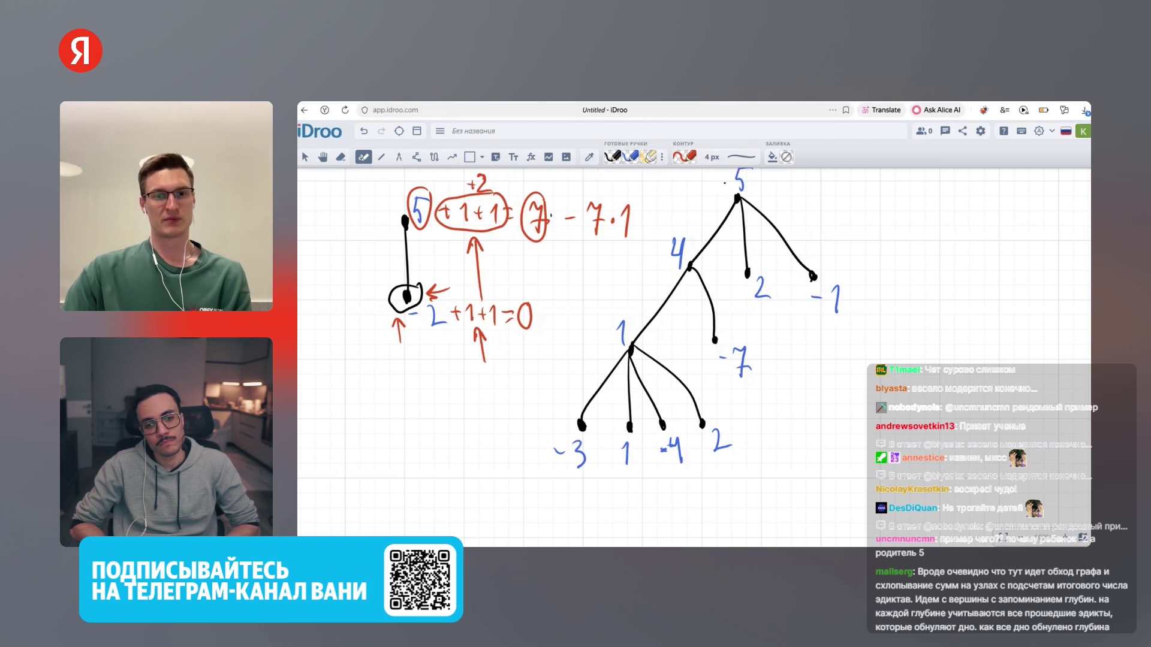
# Finish the top line with =0, circle the lower +1+1, and write ans = 0 below
pyautogui.moveTo(639, 210); pyautogui.dragTo(651, 210)
pyautogui.moveTo(639, 217); pyautogui.dragTo(661, 207)
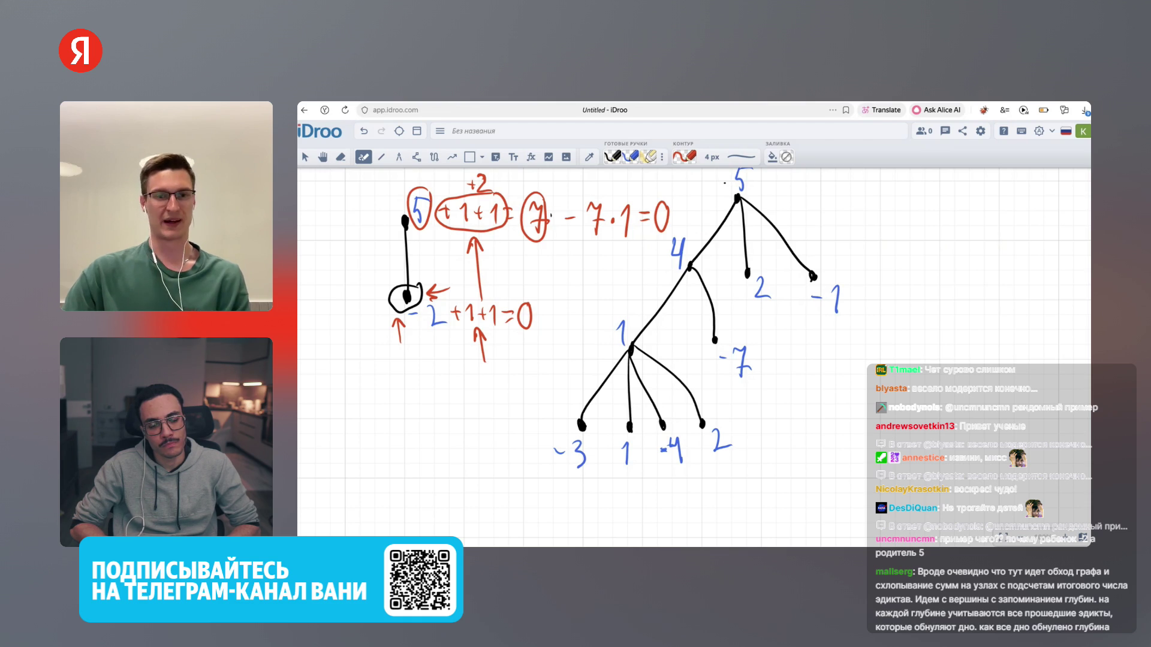
pyautogui.moveTo(441, 304); pyautogui.dragTo(507, 302)
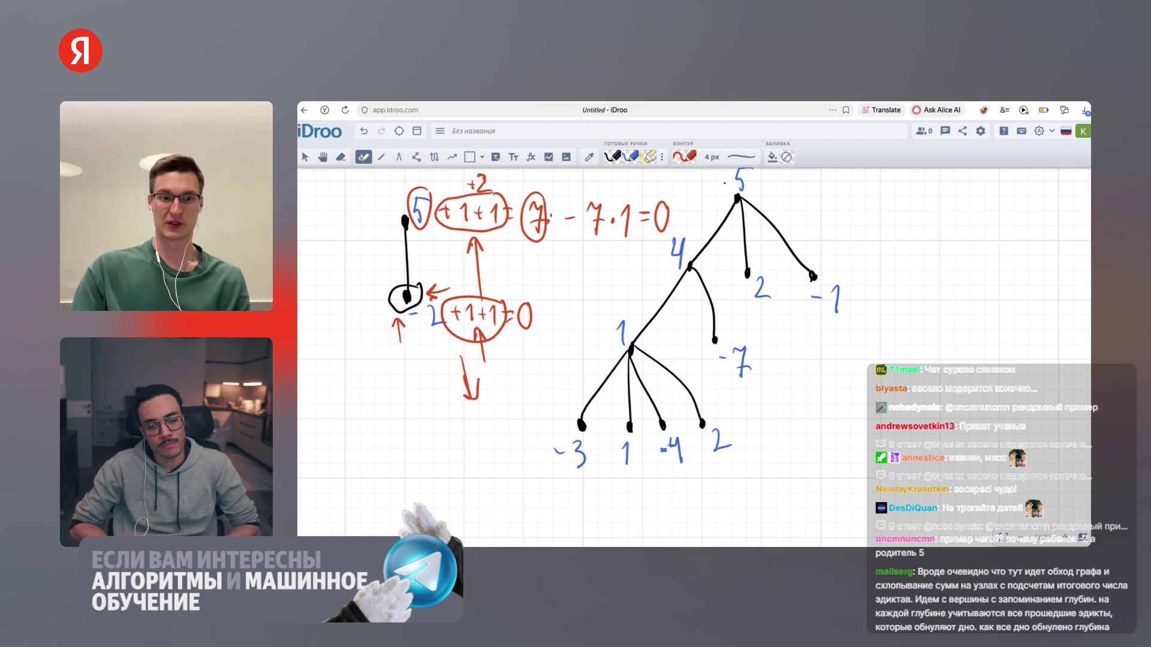
pyautogui.moveTo(378, 419)
pyautogui.mouseDown()
pyautogui.moveTo(375, 439)
pyautogui.moveTo(395, 438)
pyautogui.mouseUp()
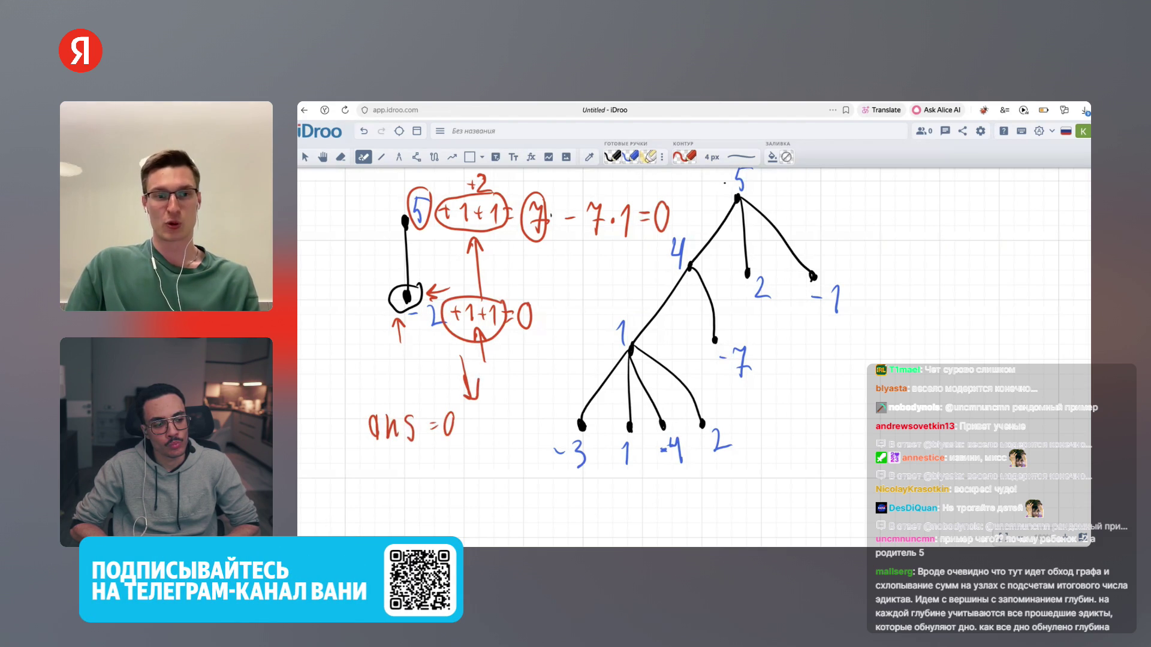
# Add upward arrows and write ans += 2; below ans = 0, with semicolons on both lines
pyautogui.moveTo(496, 356); pyautogui.dragTo(509, 355)
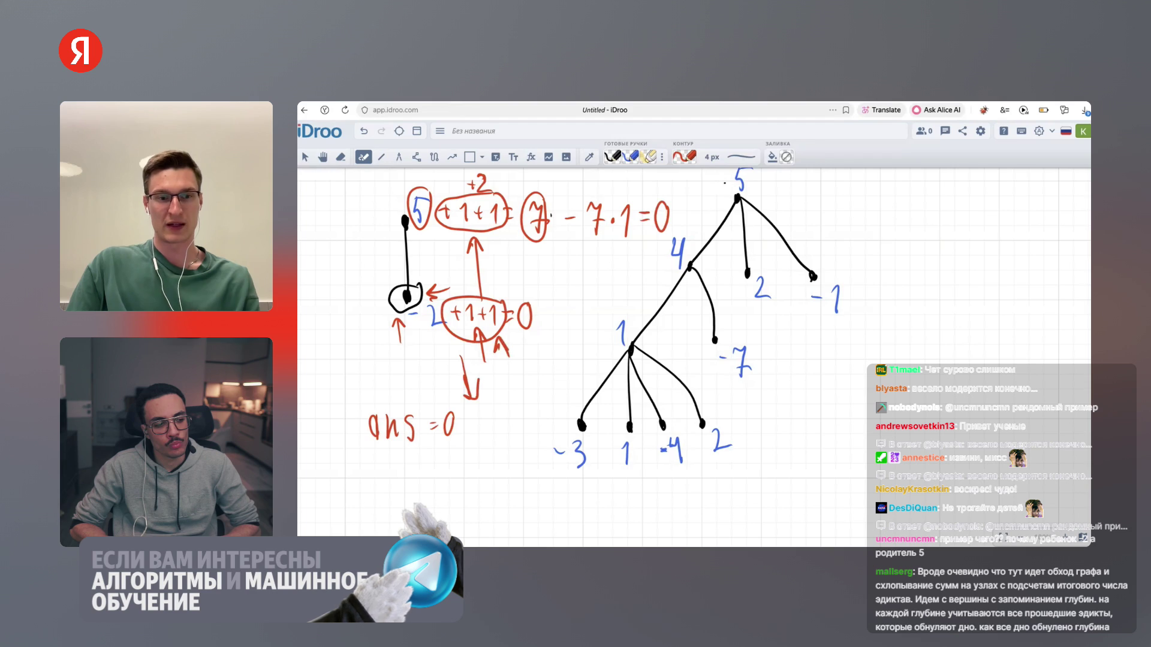
pyautogui.moveTo(420, 347); pyautogui.dragTo(417, 324)
pyautogui.moveTo(412, 331); pyautogui.dragTo(422, 331)
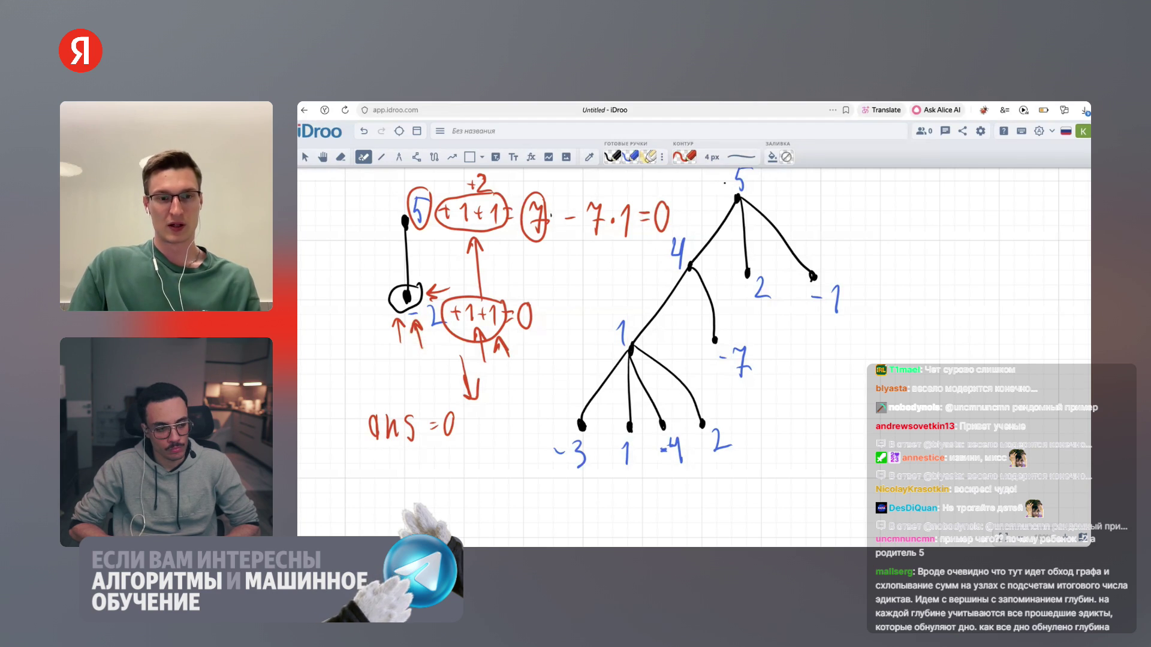
pyautogui.moveTo(376, 466)
pyautogui.mouseDown()
pyautogui.moveTo(367, 479)
pyautogui.moveTo(404, 480)
pyautogui.mouseUp()
pyautogui.click(408, 462)
pyautogui.moveTo(423, 473); pyautogui.dragTo(450, 470)
pyautogui.moveTo(440, 476); pyautogui.dragTo(479, 489)
pyautogui.click(480, 469)
pyautogui.click(476, 420)
pyautogui.moveTo(477, 434); pyautogui.dragTo(475, 445)
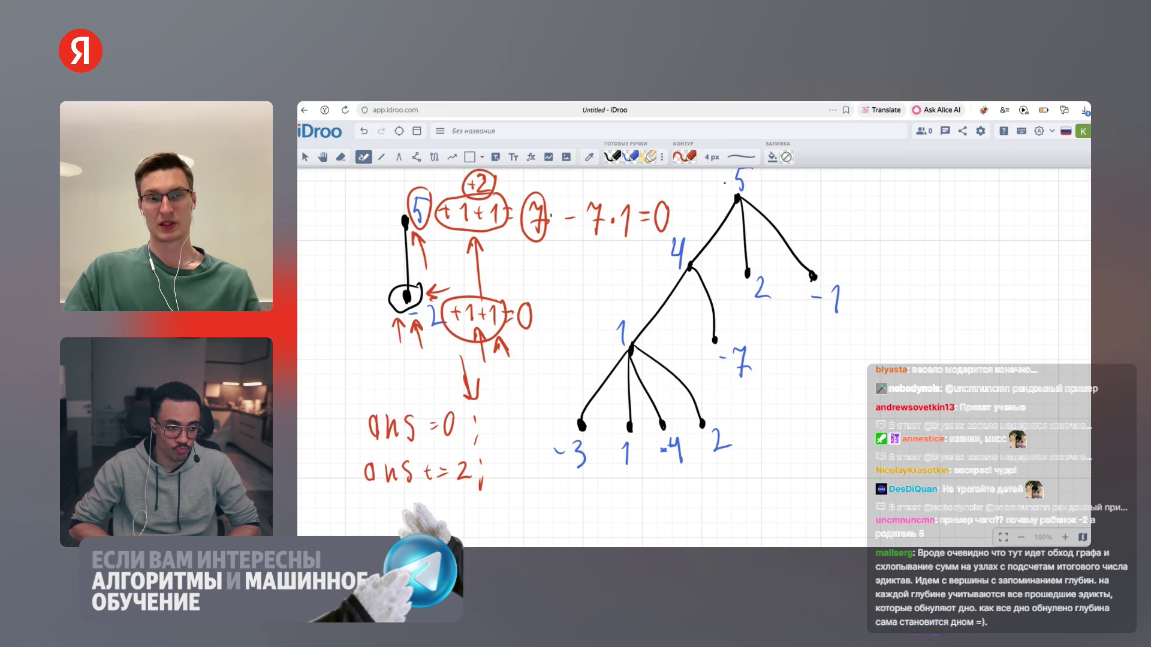
# Recircle the 7, draw an arrow under it, and write ans += 7 below
pyautogui.moveTo(544, 186)
pyautogui.mouseDown()
pyautogui.moveTo(537, 246)
pyautogui.moveTo(548, 197)
pyautogui.mouseUp()
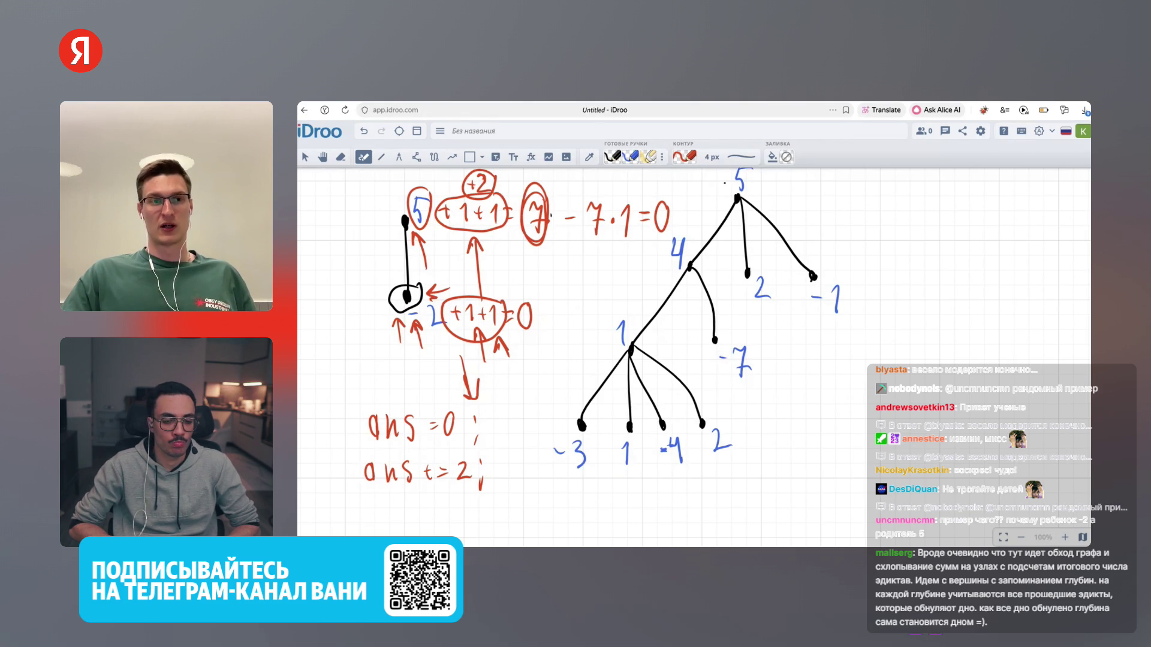
pyautogui.moveTo(545, 274); pyautogui.dragTo(544, 253)
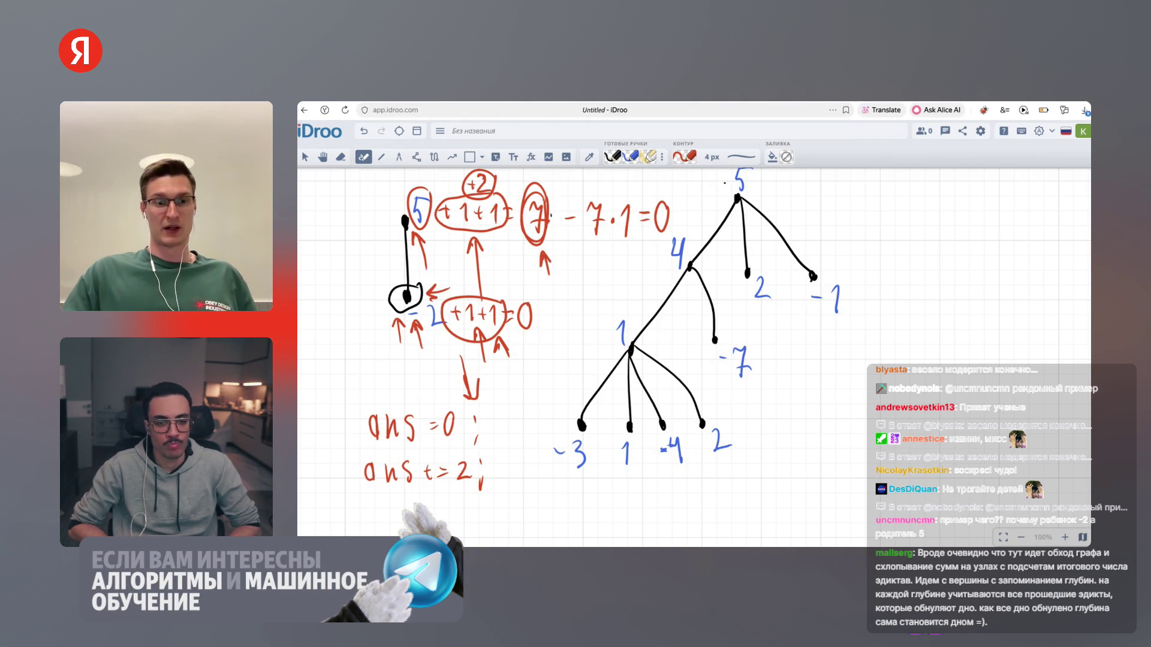
pyautogui.moveTo(365, 507)
pyautogui.mouseDown()
pyautogui.moveTo(371, 525)
pyautogui.moveTo(454, 530)
pyautogui.mouseUp()
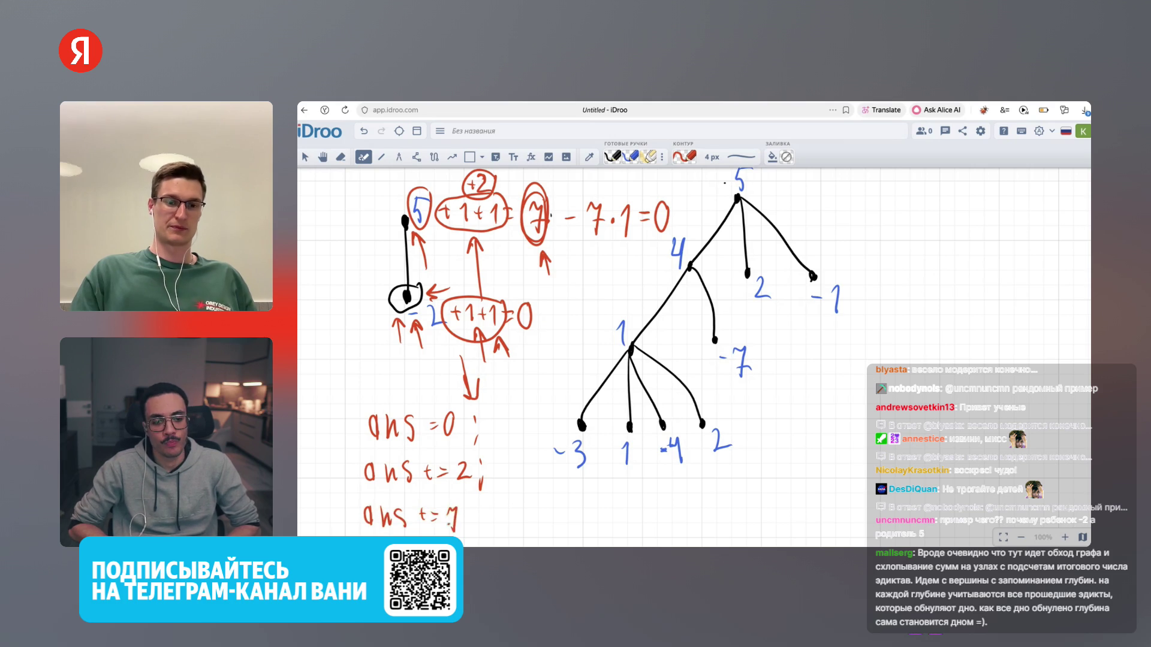
pyautogui.click(469, 530)
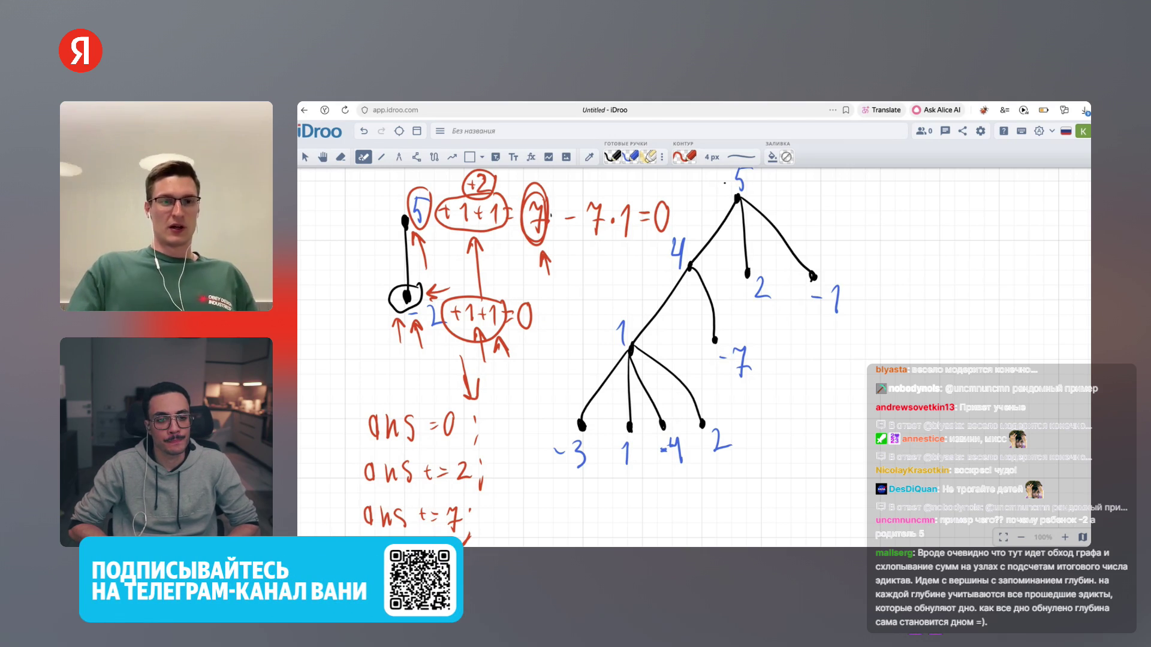
# Pan down to the answer list, write ans = 9 under ans += 7, and pan back
pyautogui.press('h')
pyautogui.scroll(-3, 693, 356)
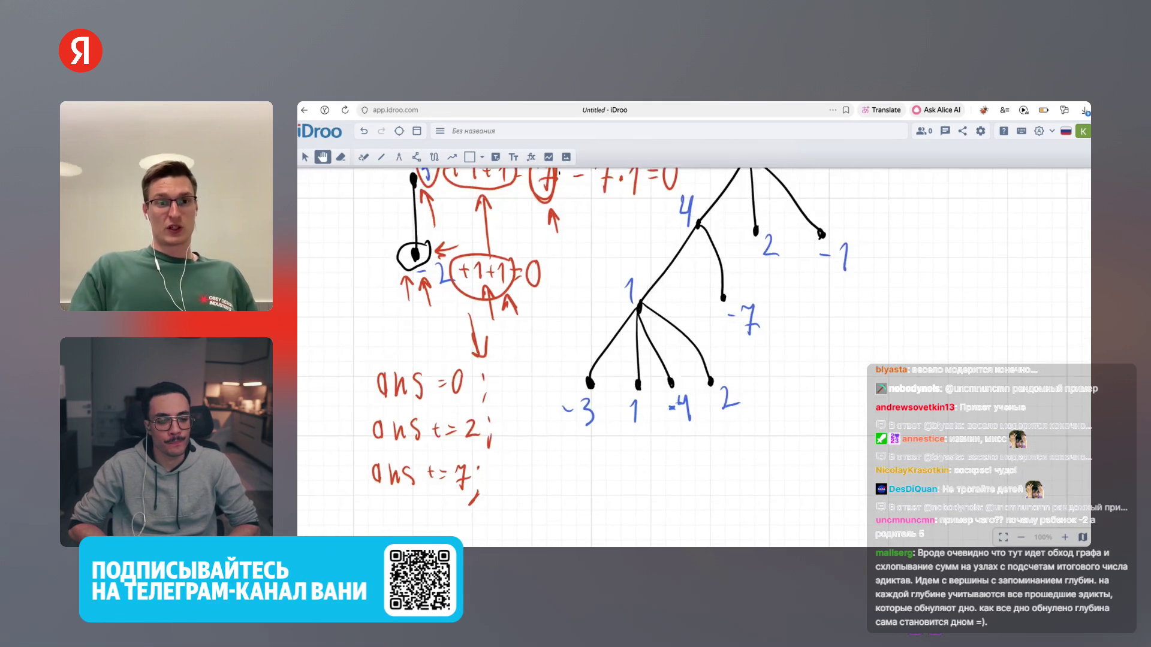
pyautogui.scroll(3, 694, 357)
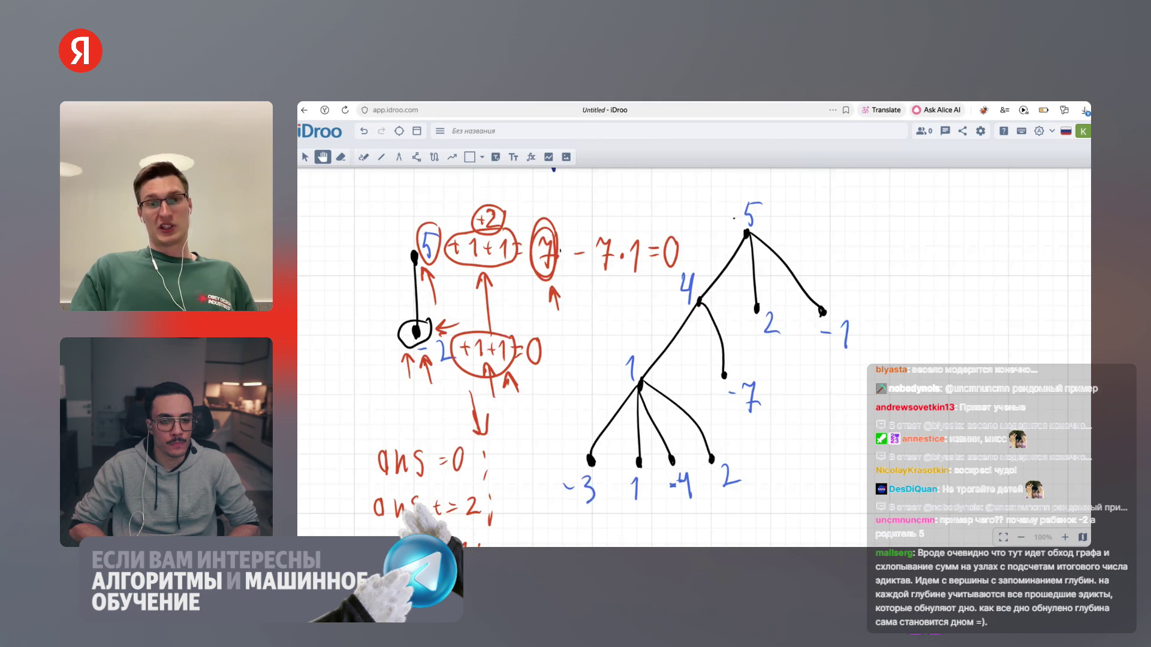
pyautogui.scroll(-3, 694, 356)
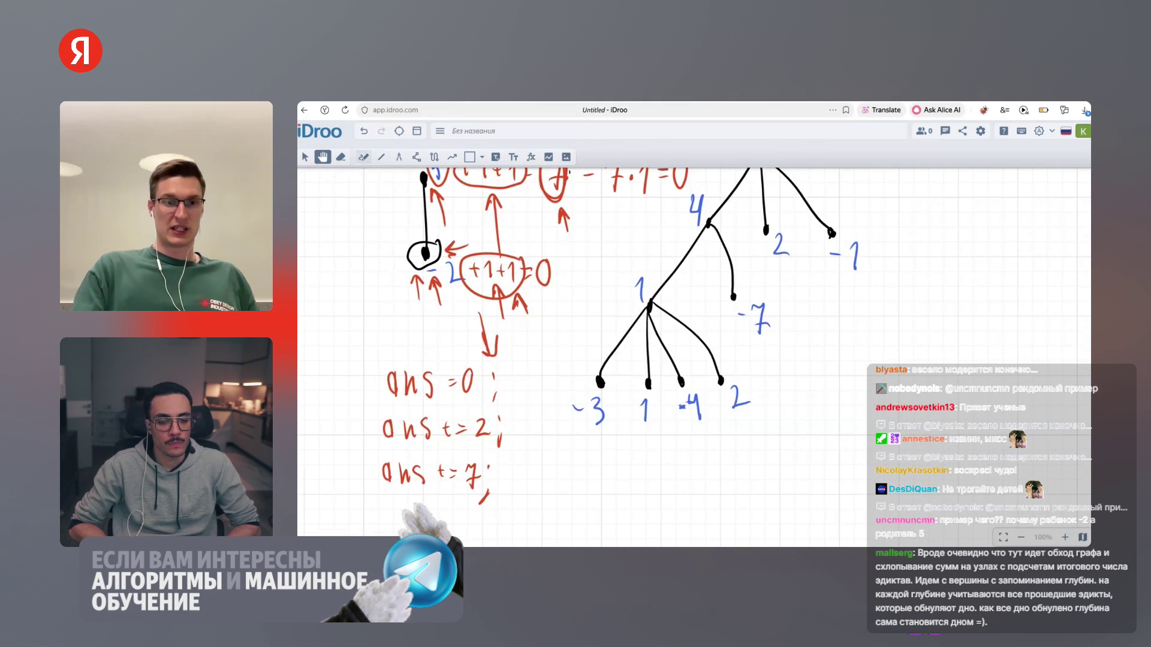
pyautogui.press('p')
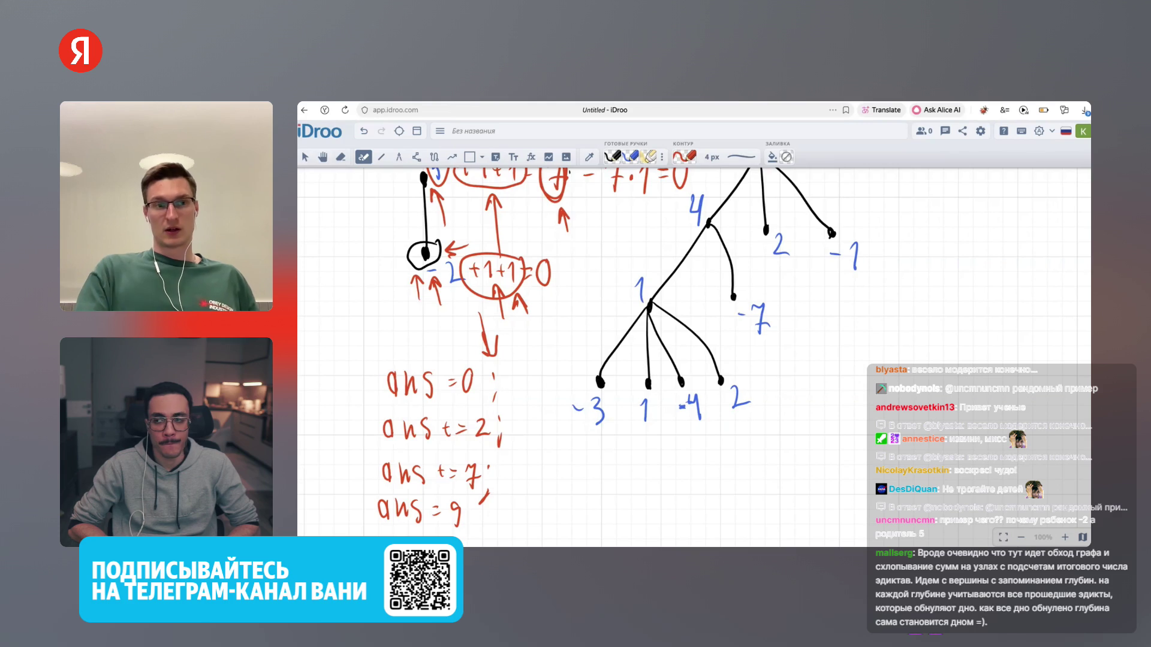
pyautogui.press('h')
pyautogui.scroll(3, 690, 359)
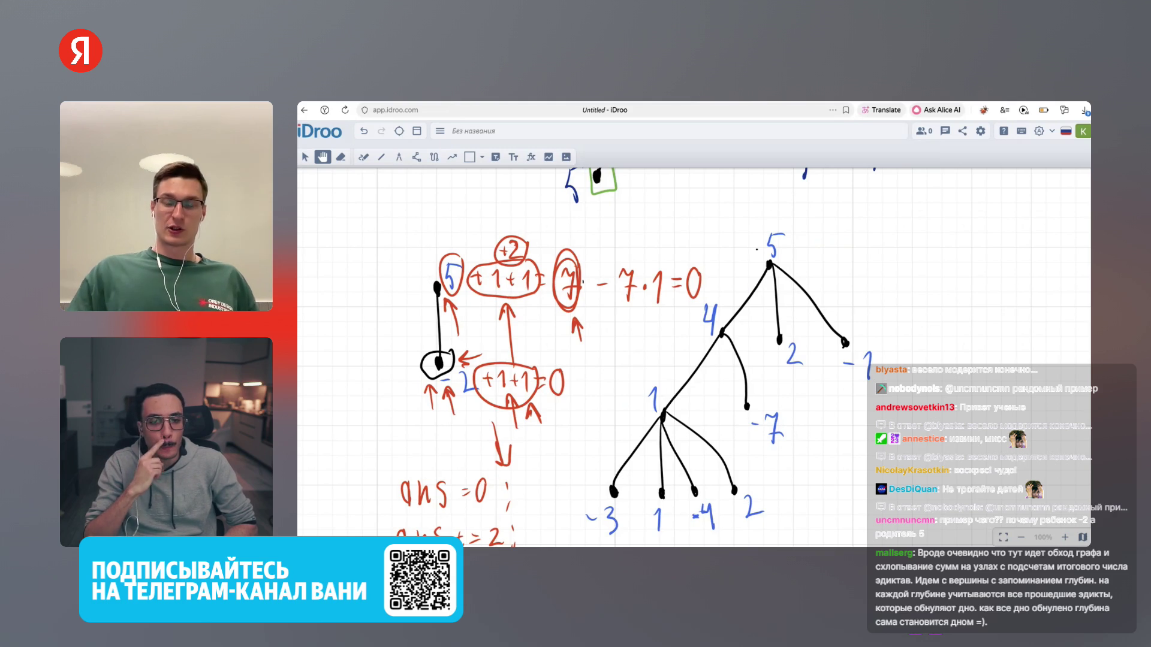
# Draw a black arrow from root 5 down the larger tree's left branch toward leaf -3
pyautogui.scroll(-3, 694, 358)
pyautogui.hscroll(2, 694, 358)
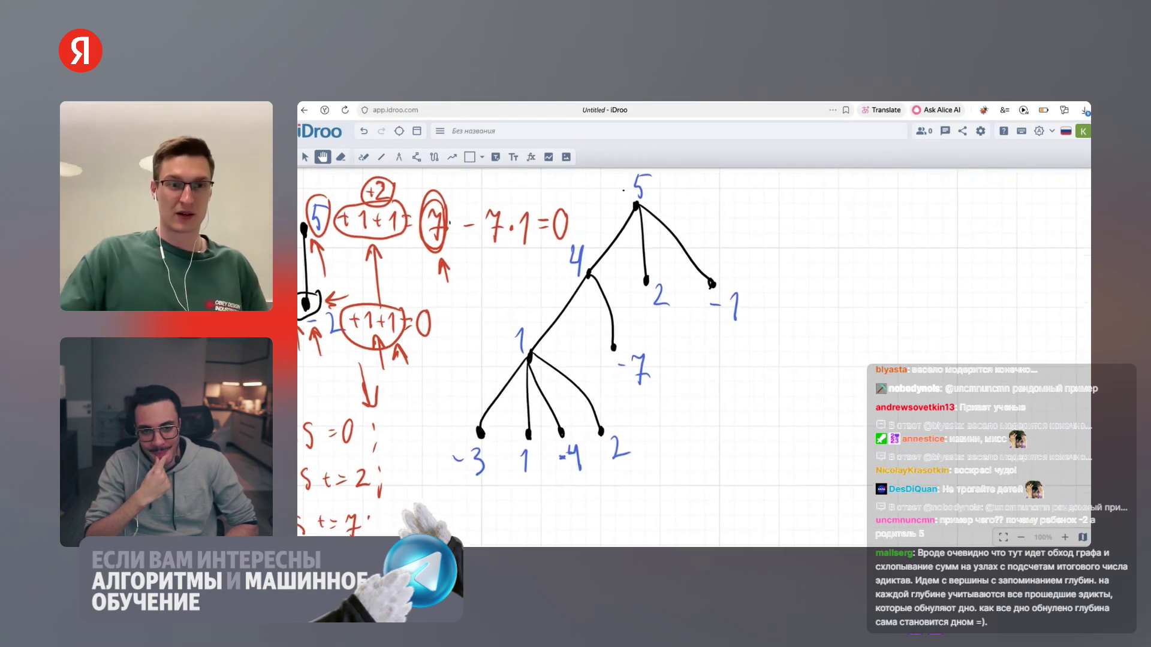
pyautogui.press('p')
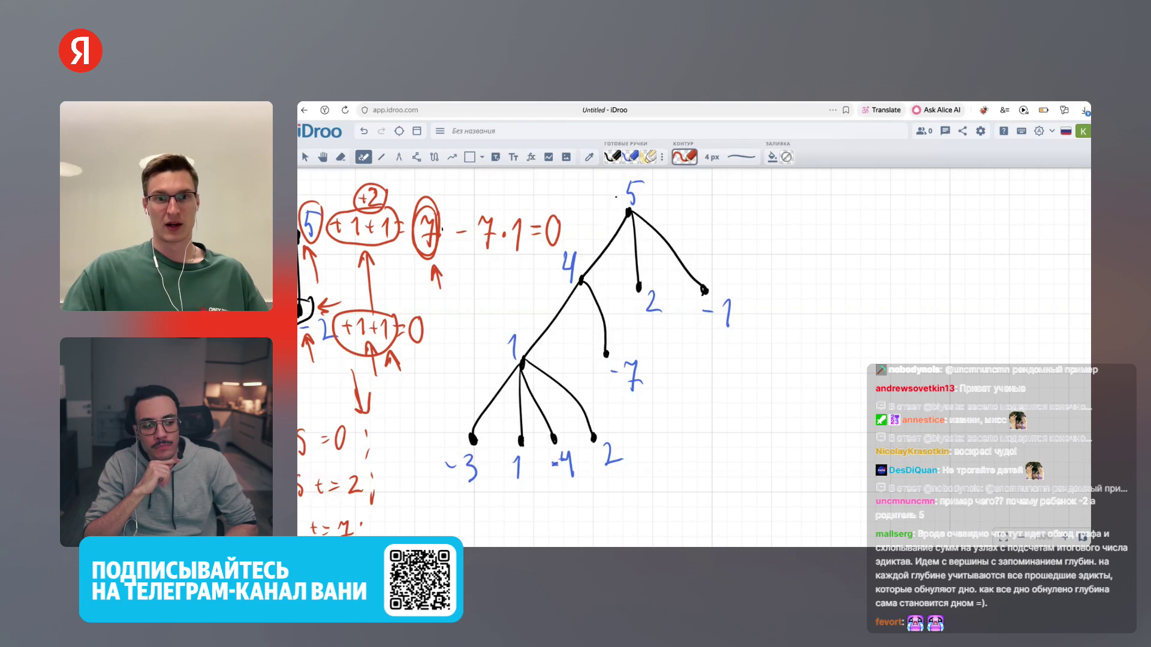
pyautogui.click(684, 156)
pyautogui.click(684, 192)
pyautogui.click(843, 208)
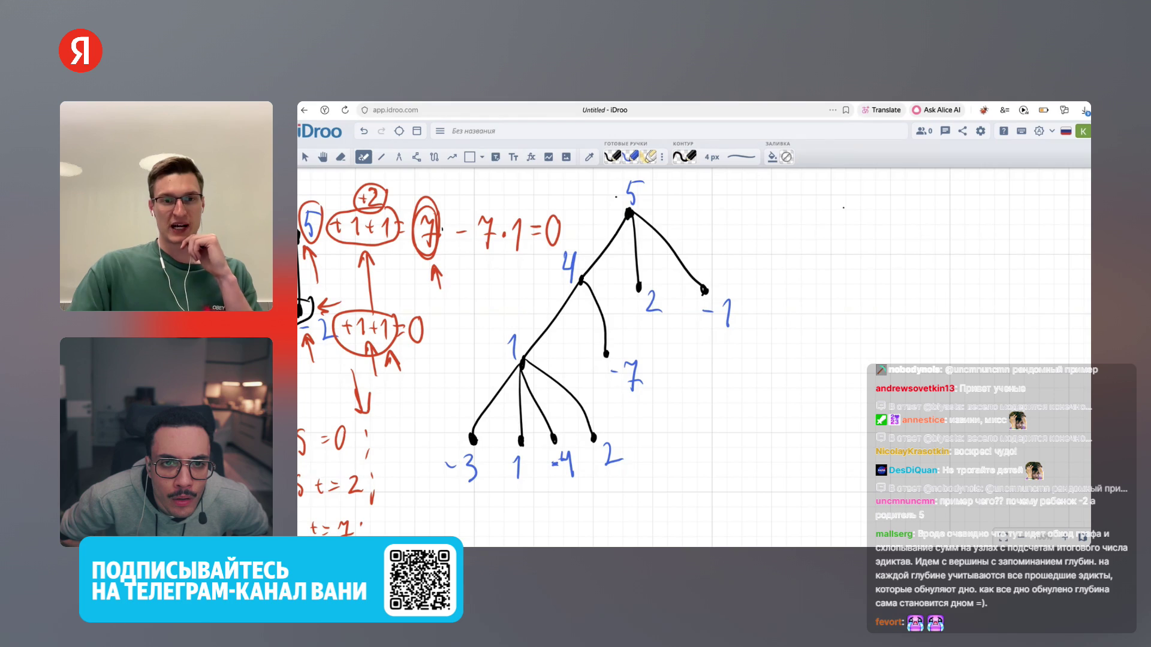
pyautogui.moveTo(607, 220); pyautogui.dragTo(516, 315)
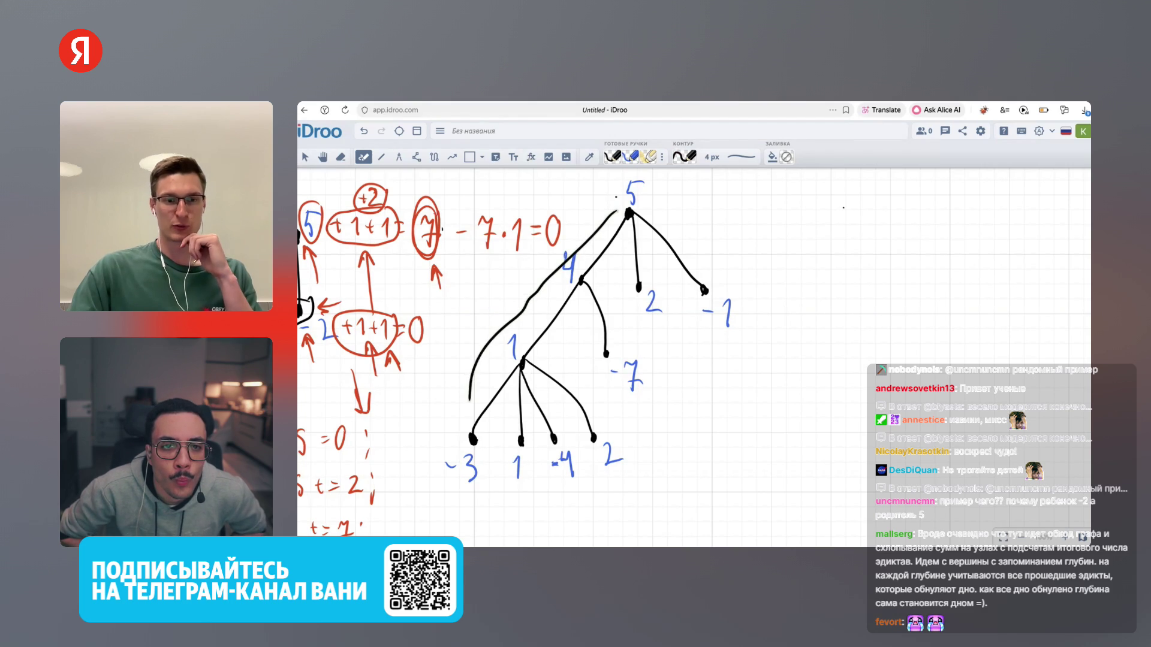
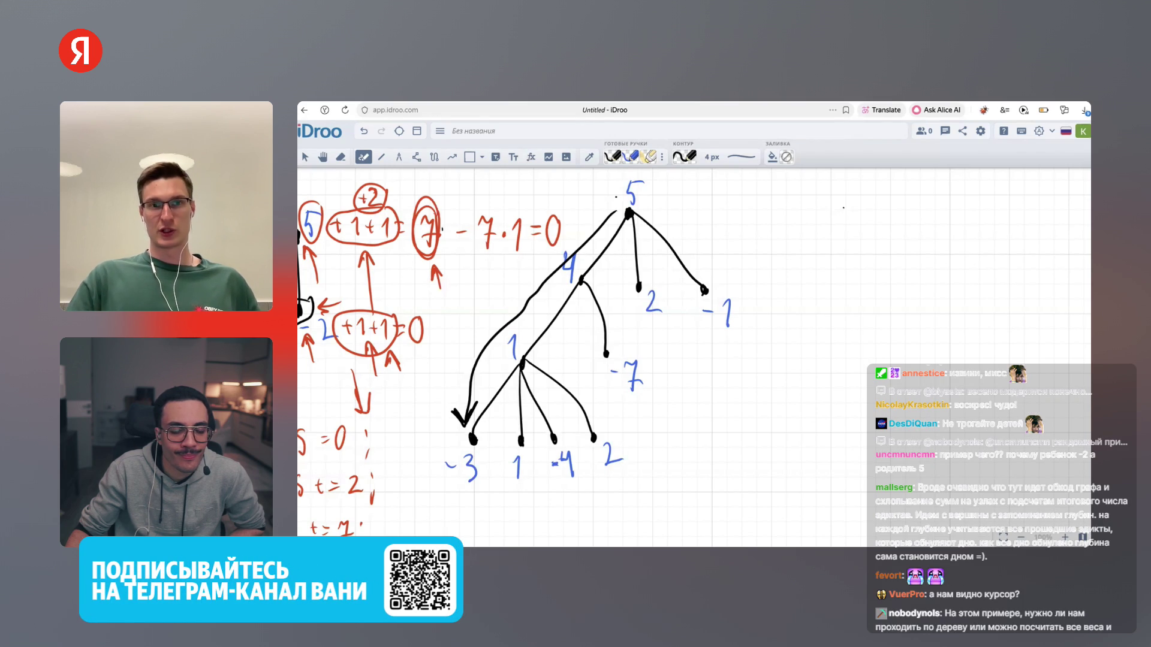
# Draw a black mark beside the -3 leaf, then switch the pen colour to red
pyautogui.moveTo(435, 454); pyautogui.dragTo(443, 491)
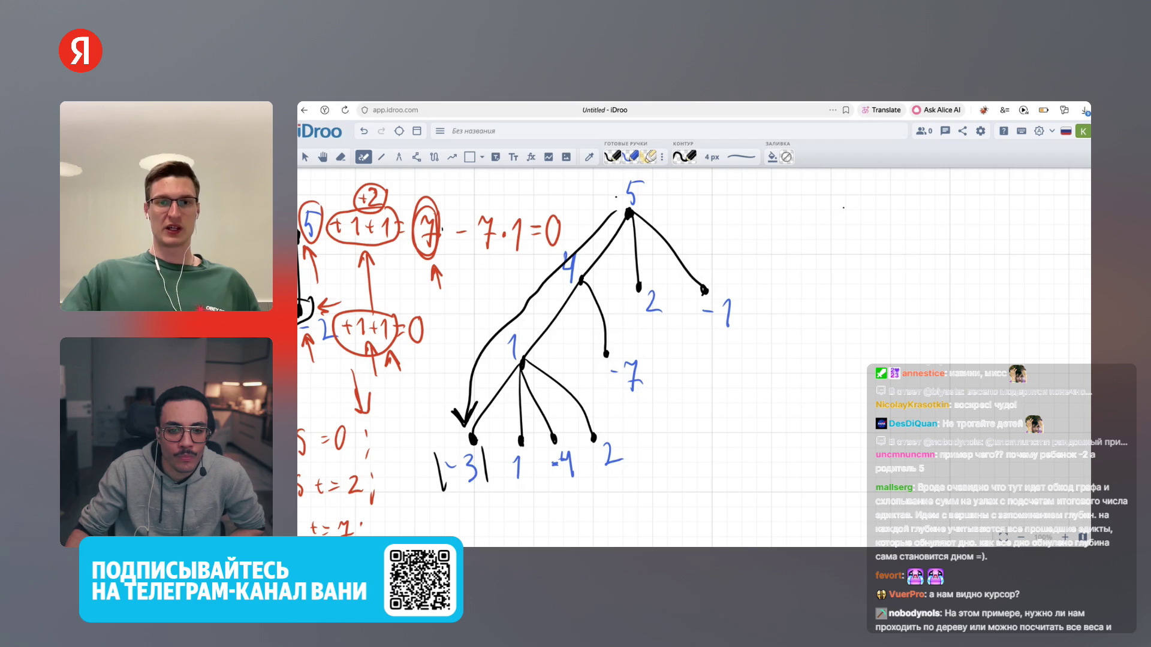
pyautogui.click(684, 156)
pyautogui.click(699, 223)
# Write +3·1 in red under the -3 leaf and finish 'ans t = 3;' at top right
pyautogui.moveTo(453, 498); pyautogui.dragTo(498, 511)
pyautogui.click(488, 501)
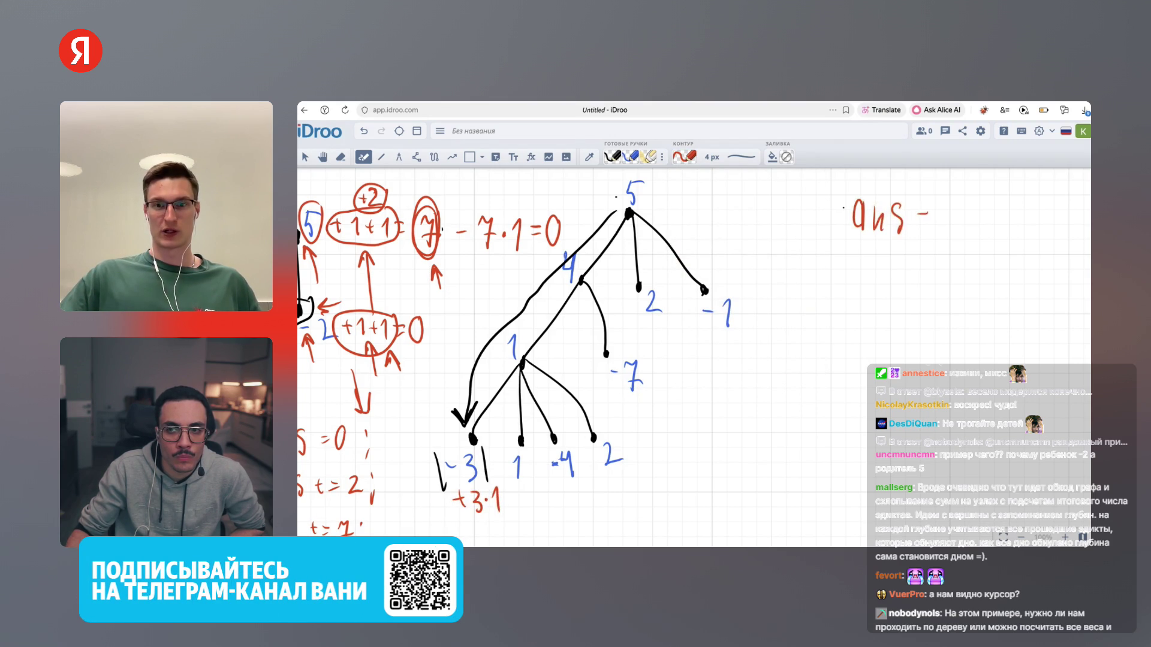
pyautogui.click(981, 209)
pyautogui.moveTo(963, 215); pyautogui.dragTo(974, 249)
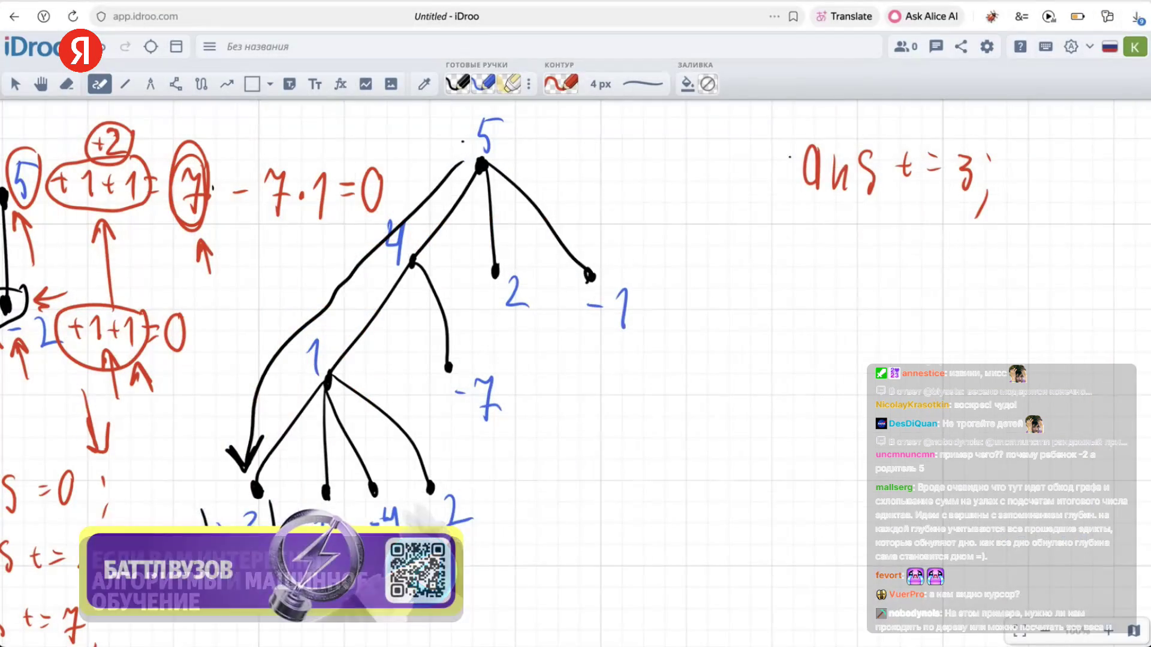
# Trace a red path up the left branch to the root and write +3 beside nodes 1, 4 and 5
pyautogui.moveTo(499, 366); pyautogui.dragTo(473, 418)
pyautogui.moveTo(296, 384); pyautogui.dragTo(445, 197)
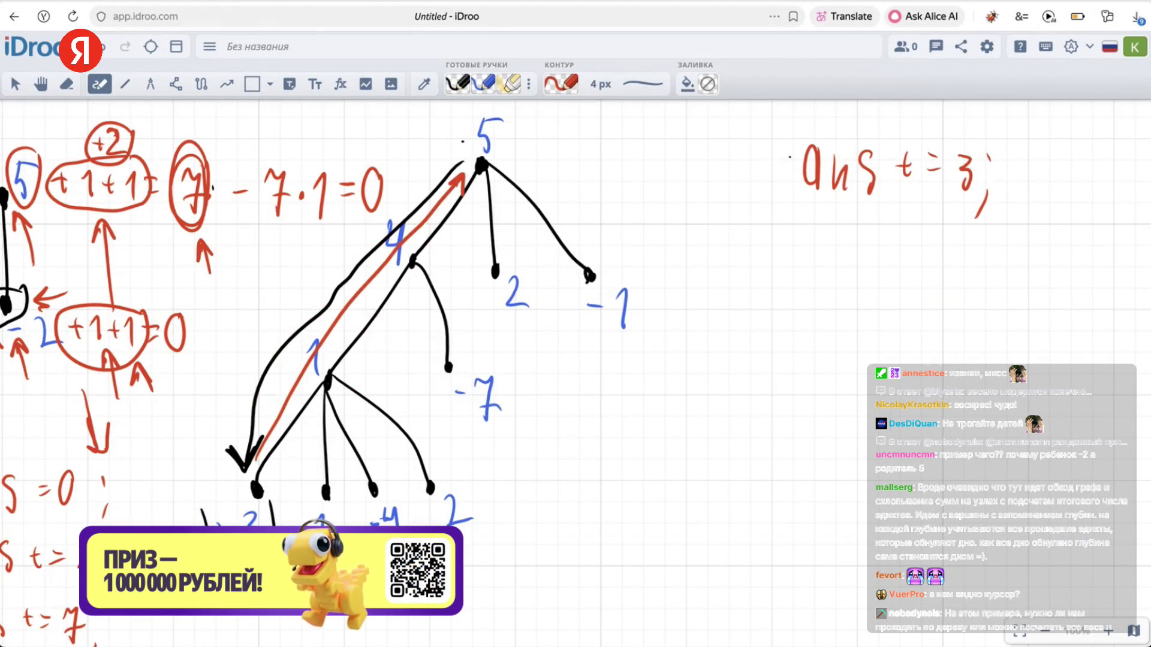
pyautogui.moveTo(325, 353); pyautogui.dragTo(347, 367)
pyautogui.moveTo(416, 245)
pyautogui.mouseDown()
pyautogui.moveTo(429, 243)
pyautogui.moveTo(434, 265)
pyautogui.mouseUp()
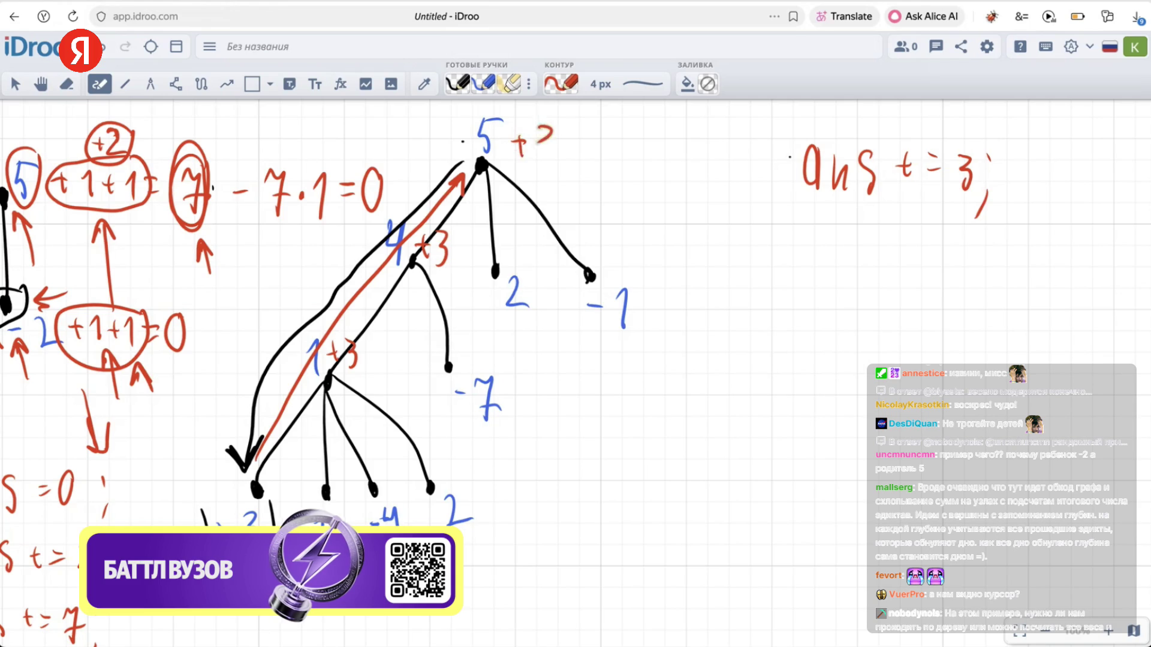
pyautogui.moveTo(544, 143); pyautogui.dragTo(535, 163)
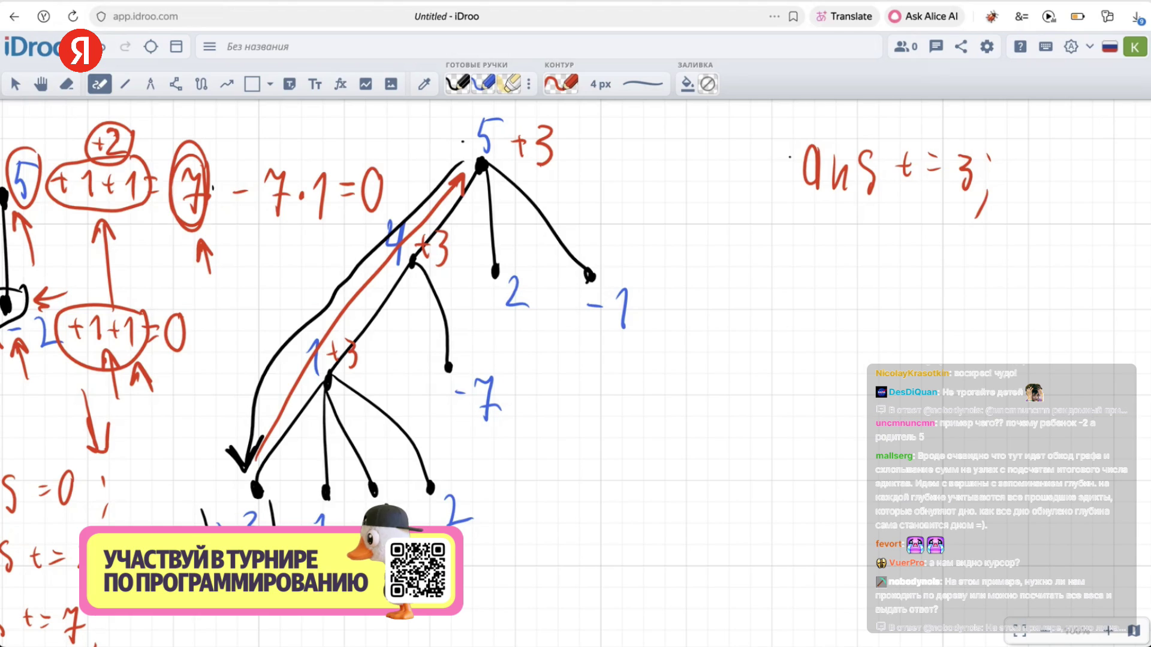
# Complete the sums 1+3=4, 4+3=7, 5+3=8 and circle the bottom-left -3 leaf in red
pyautogui.moveTo(363, 354); pyautogui.dragTo(372, 352)
pyautogui.moveTo(364, 359); pyautogui.dragTo(373, 357)
pyautogui.moveTo(380, 336)
pyautogui.mouseDown()
pyautogui.moveTo(376, 357)
pyautogui.moveTo(395, 354)
pyautogui.mouseUp()
pyautogui.moveTo(390, 339); pyautogui.dragTo(393, 373)
pyautogui.moveTo(370, 522); pyautogui.dragTo(378, 521)
pyautogui.moveTo(386, 509); pyautogui.dragTo(399, 520)
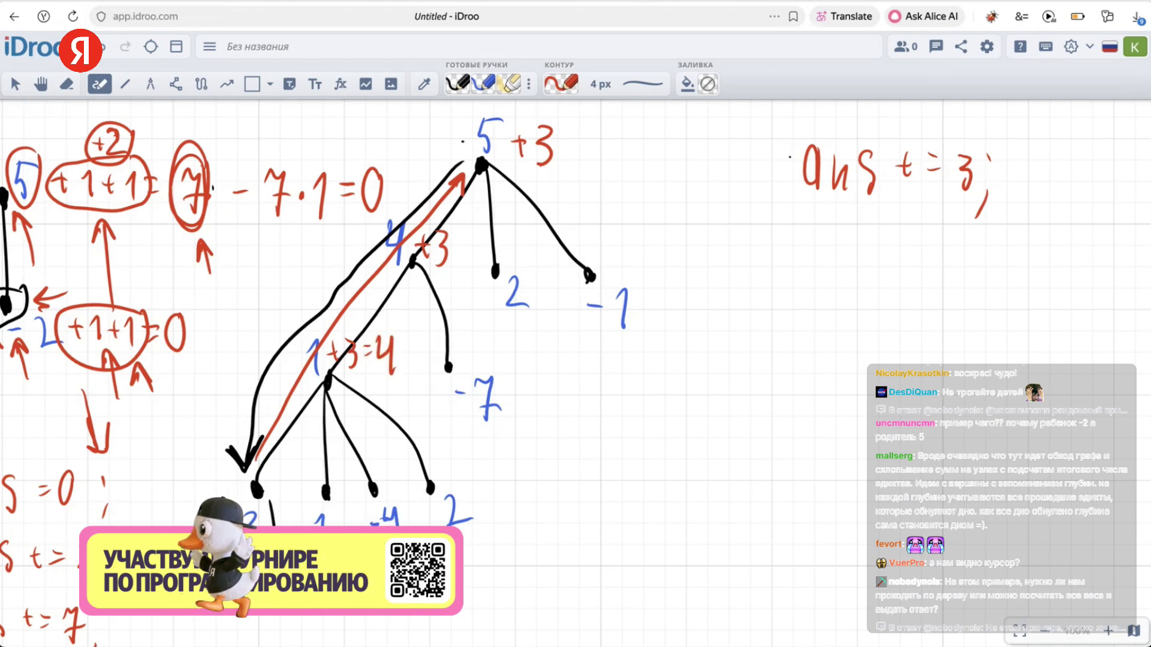
pyautogui.moveTo(451, 251); pyautogui.dragTo(460, 250)
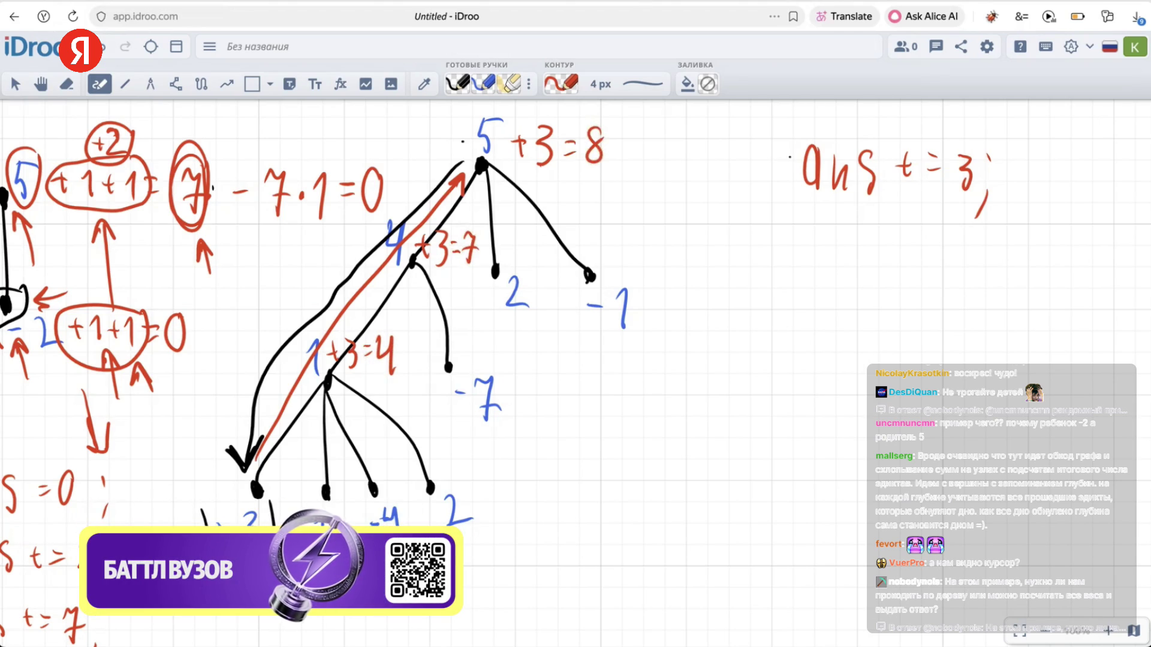
pyautogui.moveTo(279, 480); pyautogui.dragTo(211, 523)
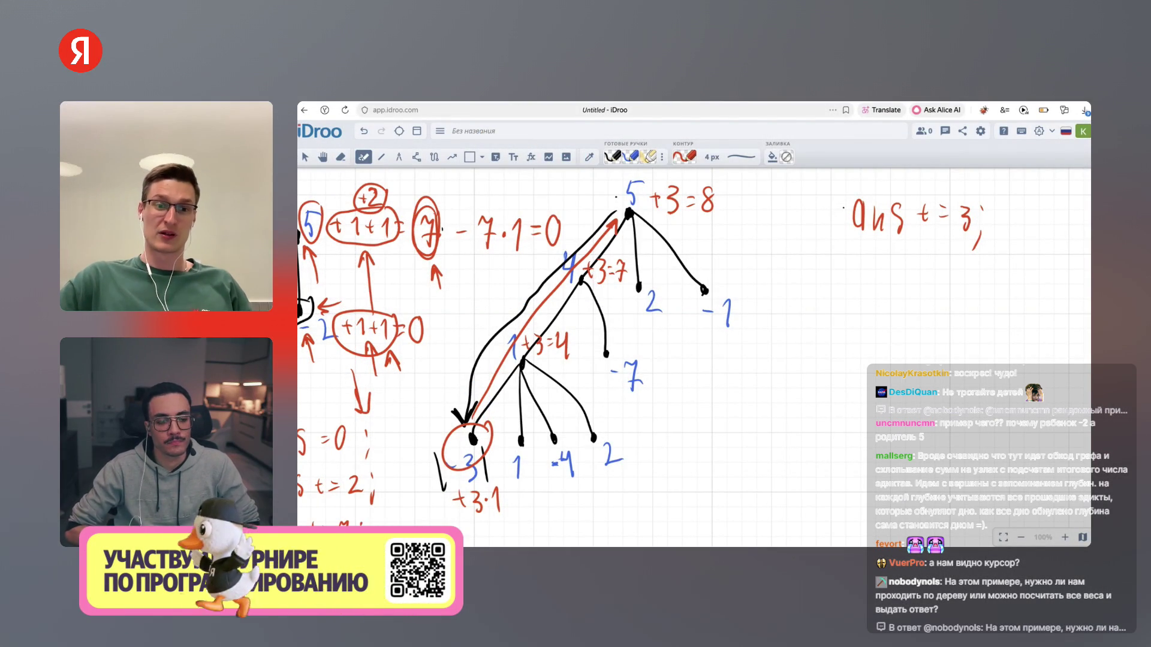
# Fill the bottom-left leaf in red, circle a leaf under node 1, and circle the 1+3=4 sum
pyautogui.moveTo(469, 422); pyautogui.dragTo(476, 471)
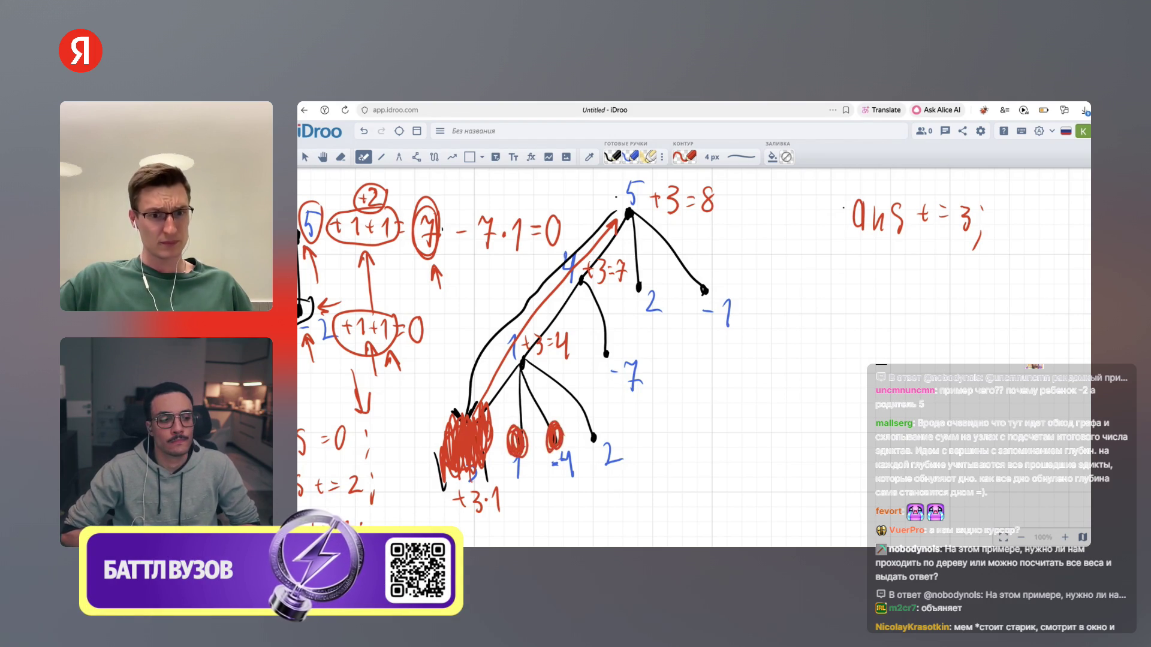
pyautogui.moveTo(597, 427); pyautogui.dragTo(591, 450)
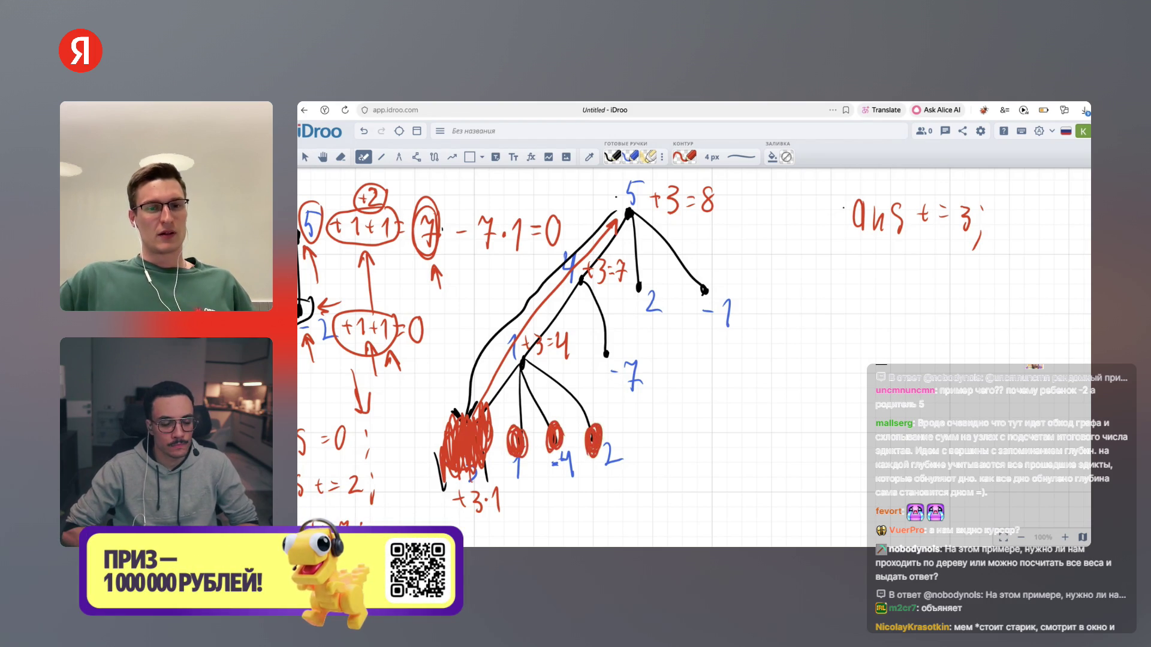
pyautogui.moveTo(532, 375); pyautogui.dragTo(570, 360)
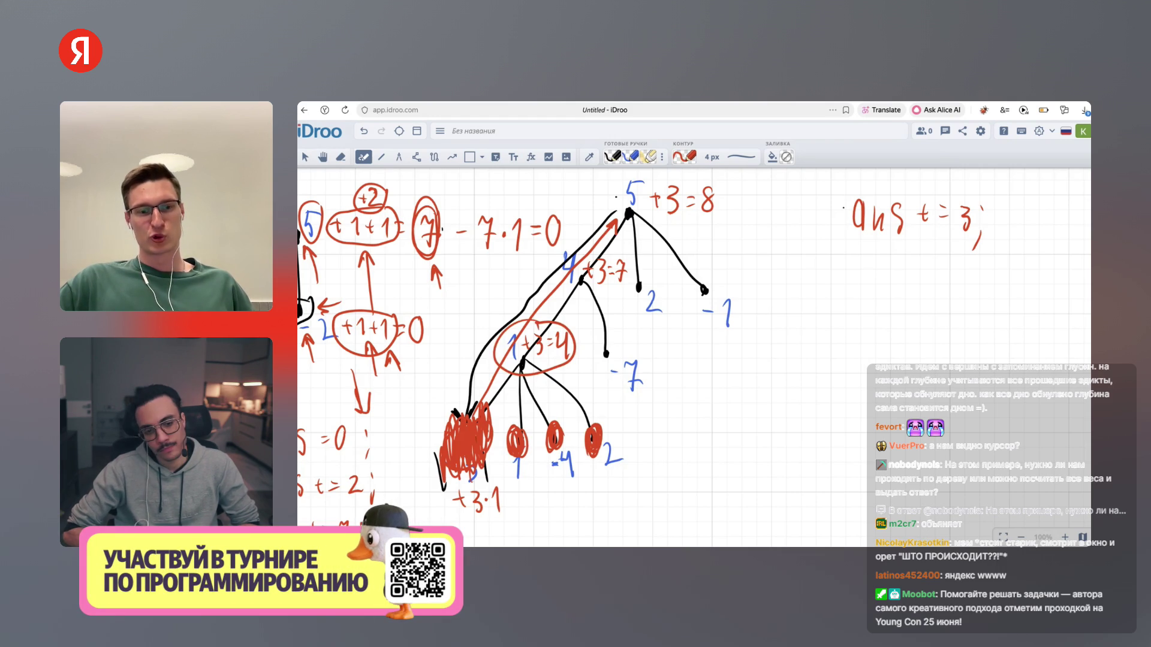
# Write red notes -1, +4 and -2 under the leaves, and a circled +4, -2 beside node 1
pyautogui.moveTo(518, 494); pyautogui.dragTo(536, 498)
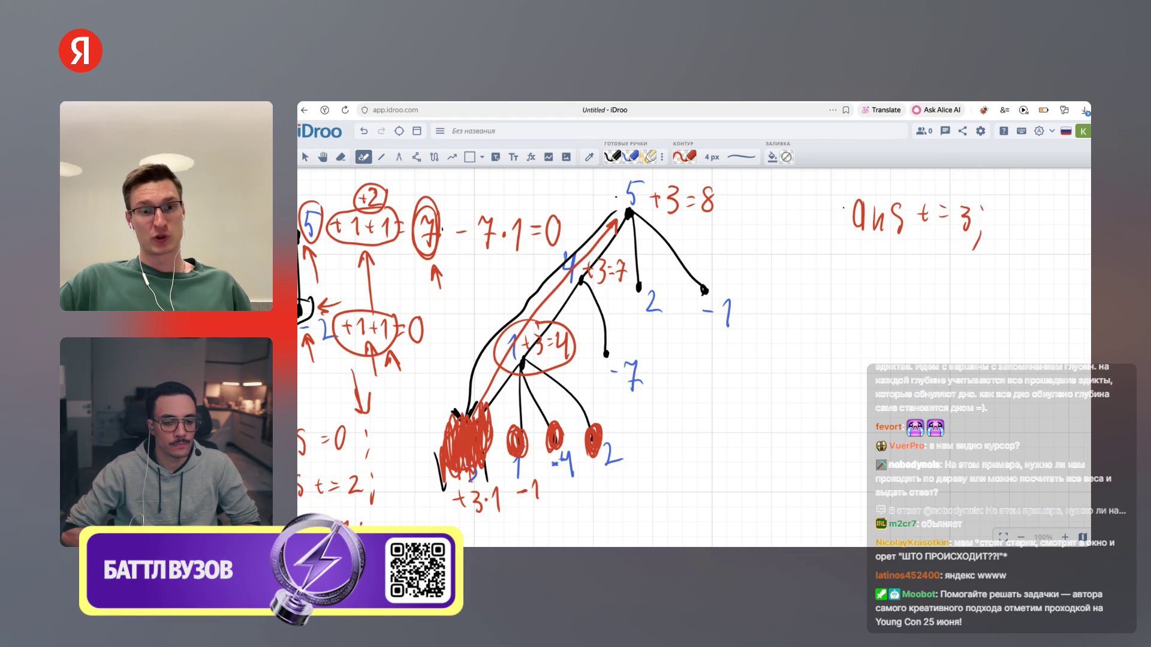
pyautogui.moveTo(567, 487)
pyautogui.mouseDown()
pyautogui.moveTo(566, 500)
pyautogui.moveTo(585, 496)
pyautogui.mouseUp()
pyautogui.moveTo(581, 484); pyautogui.dragTo(583, 506)
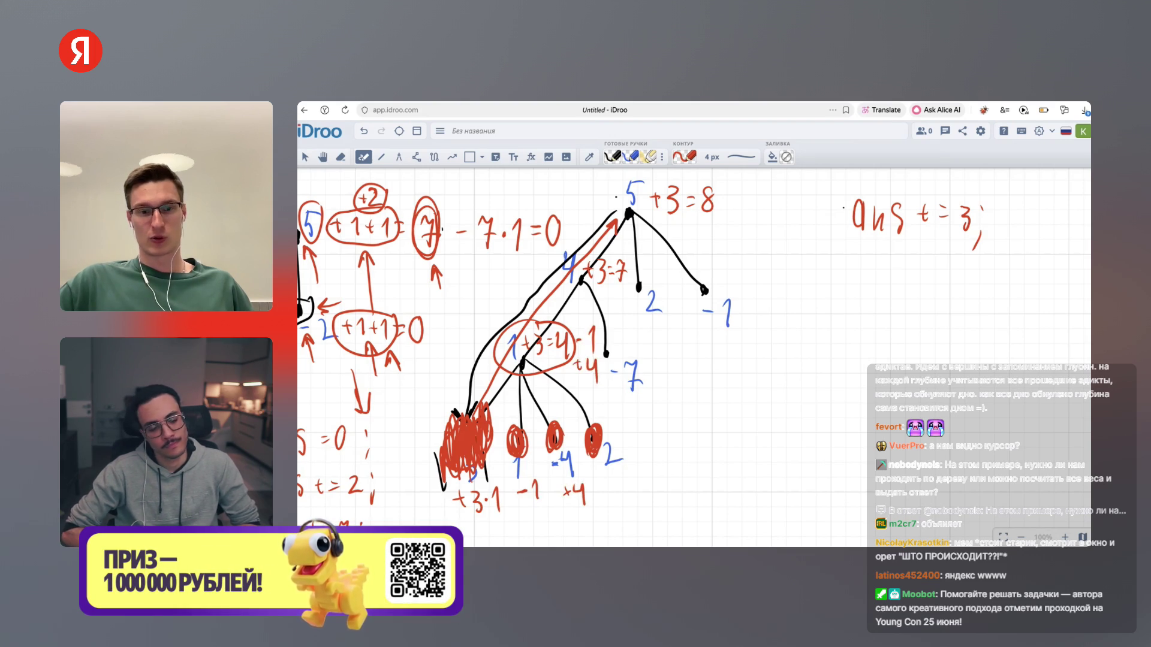
pyautogui.moveTo(631, 454); pyautogui.dragTo(639, 453)
pyautogui.moveTo(645, 445); pyautogui.dragTo(659, 459)
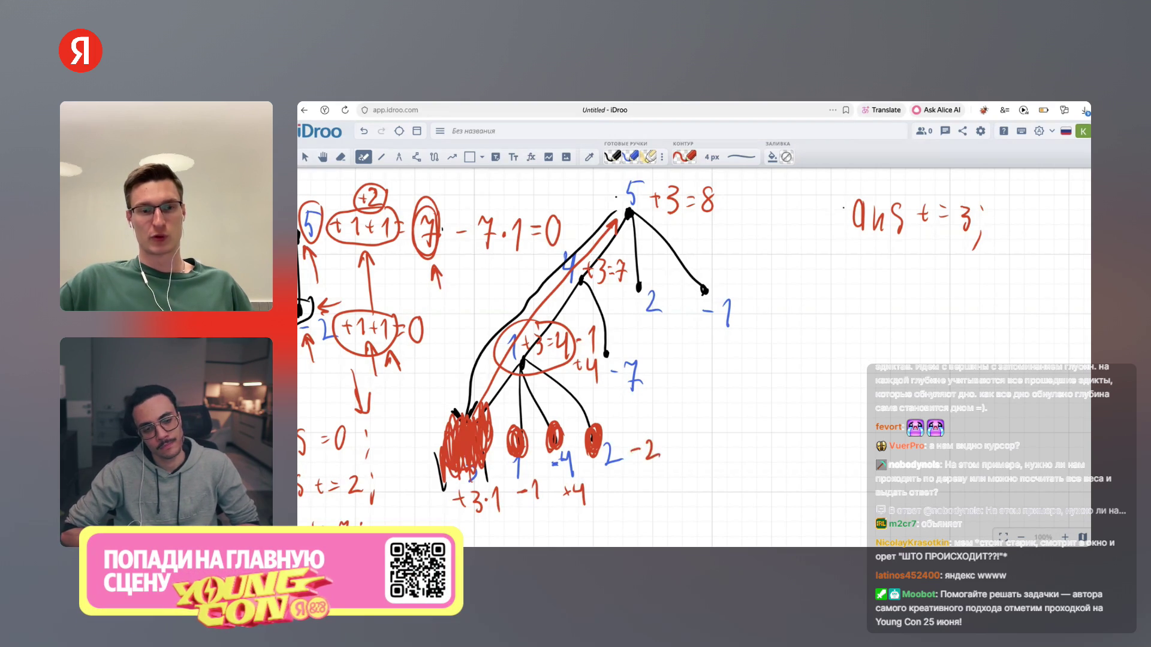
pyautogui.moveTo(589, 385); pyautogui.dragTo(601, 398)
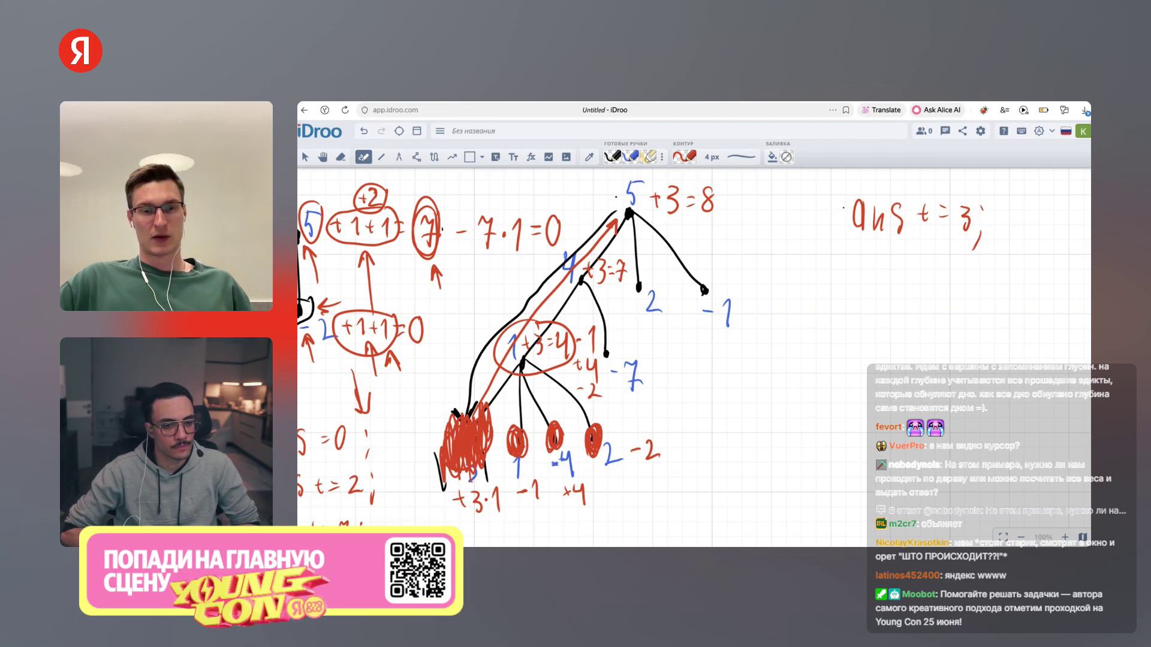
pyautogui.moveTo(577, 336)
pyautogui.mouseDown()
pyautogui.moveTo(574, 402)
pyautogui.moveTo(588, 323)
pyautogui.mouseUp()
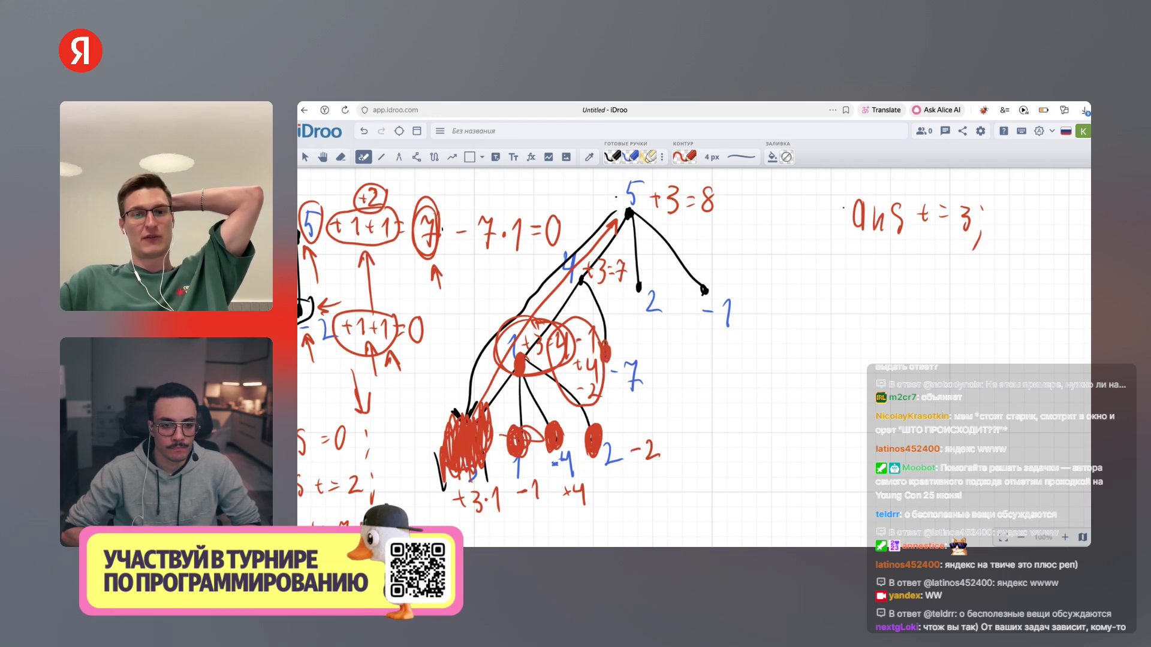
# Put red dots on the -1 leaf and the top node of the tree
pyautogui.moveTo(704, 282); pyautogui.dragTo(707, 291)
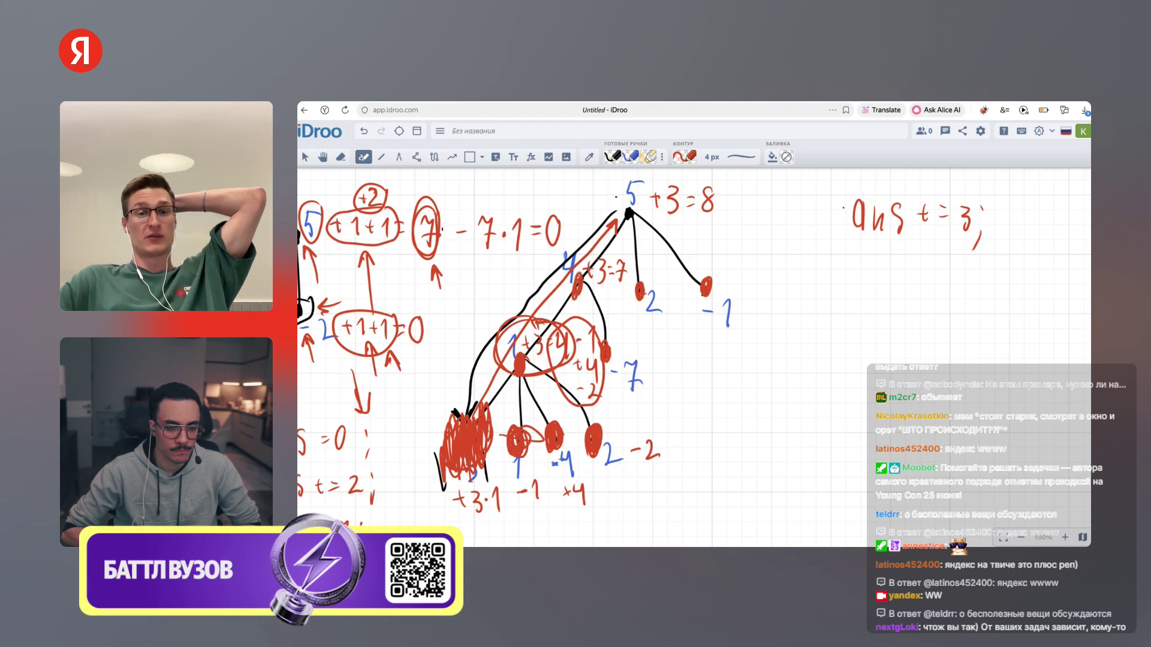
pyautogui.moveTo(625, 210); pyautogui.dragTo(629, 218)
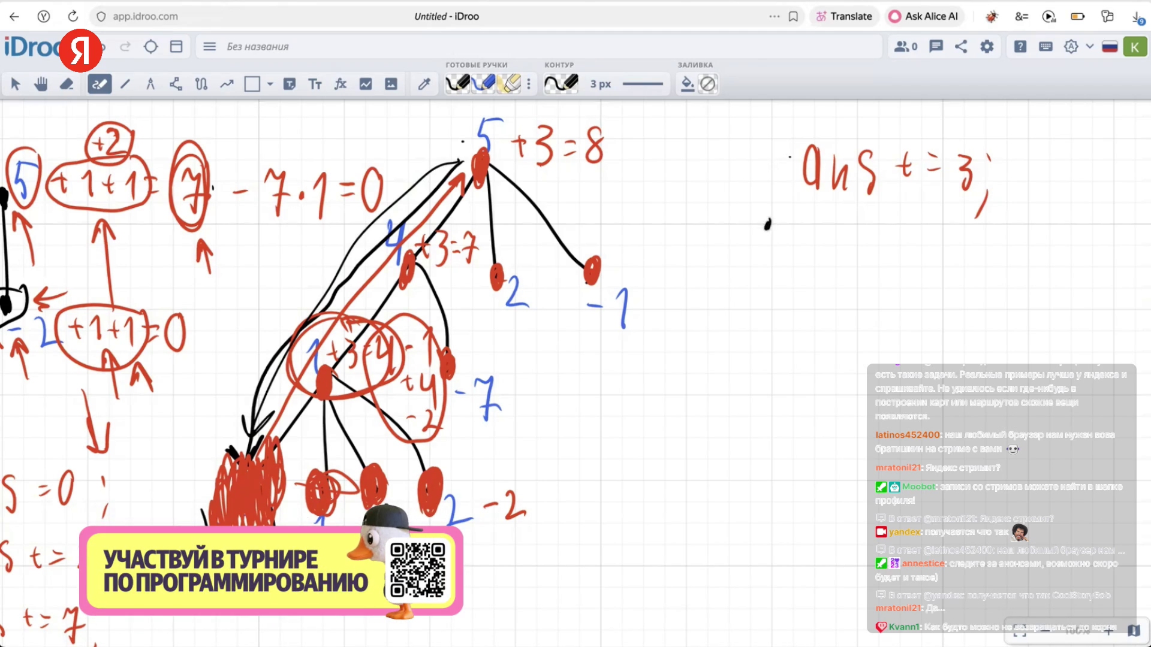
# Draw a black vertical chain of nodes right of the tree, then pan the board down
pyautogui.moveTo(768, 223); pyautogui.dragTo(757, 443)
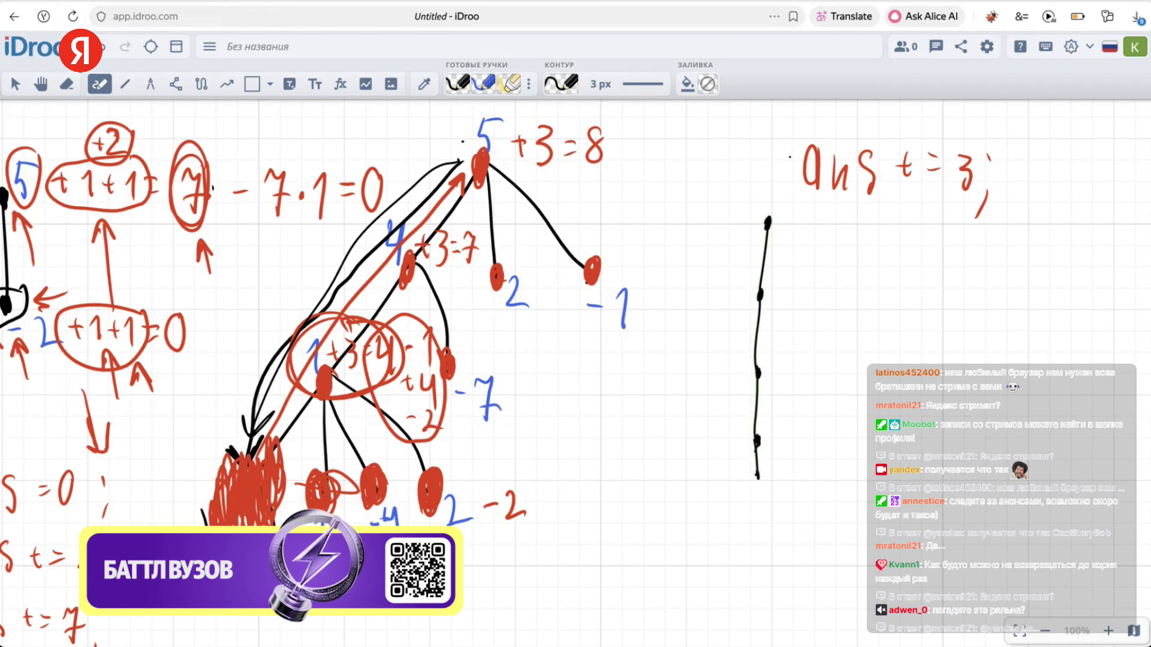
pyautogui.press('h')
pyautogui.scroll(-3, 575, 365)
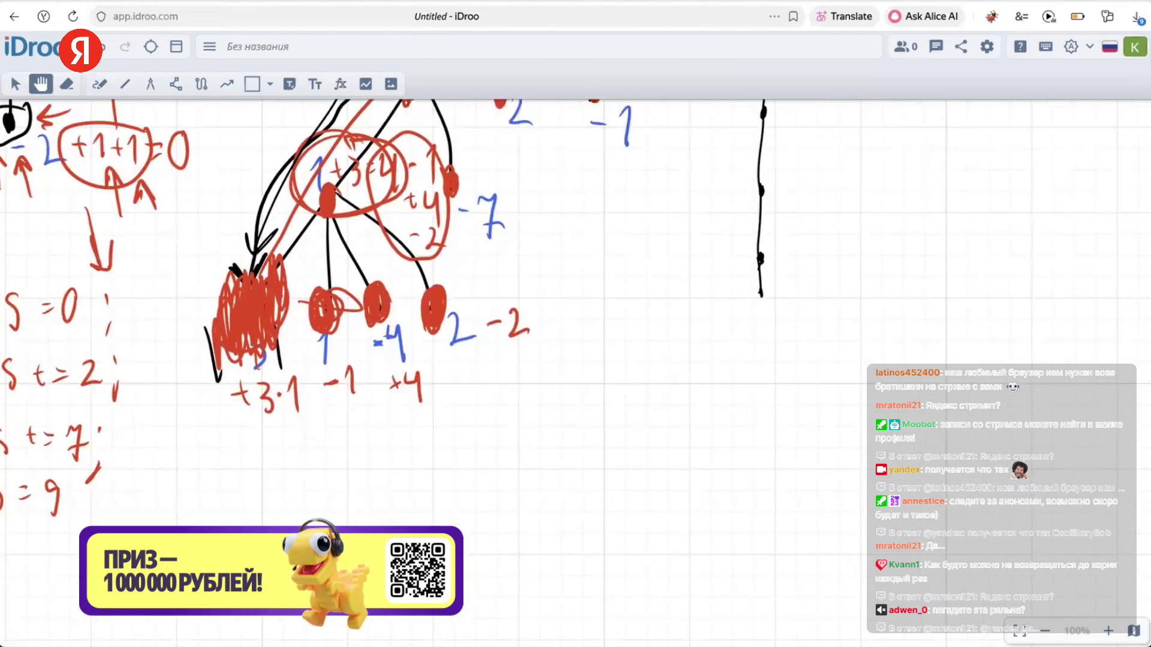
pyautogui.press('p')
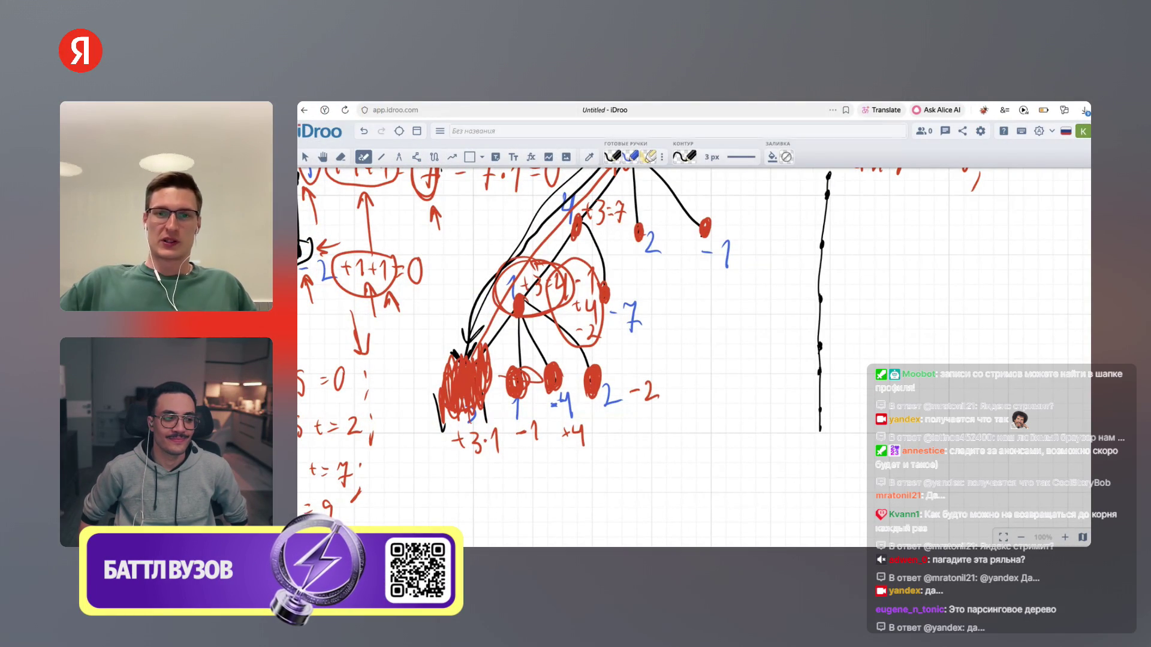
# Draw red curved arrows along and beside the vertical chain of nodes
pyautogui.click(685, 157)
pyautogui.click(700, 224)
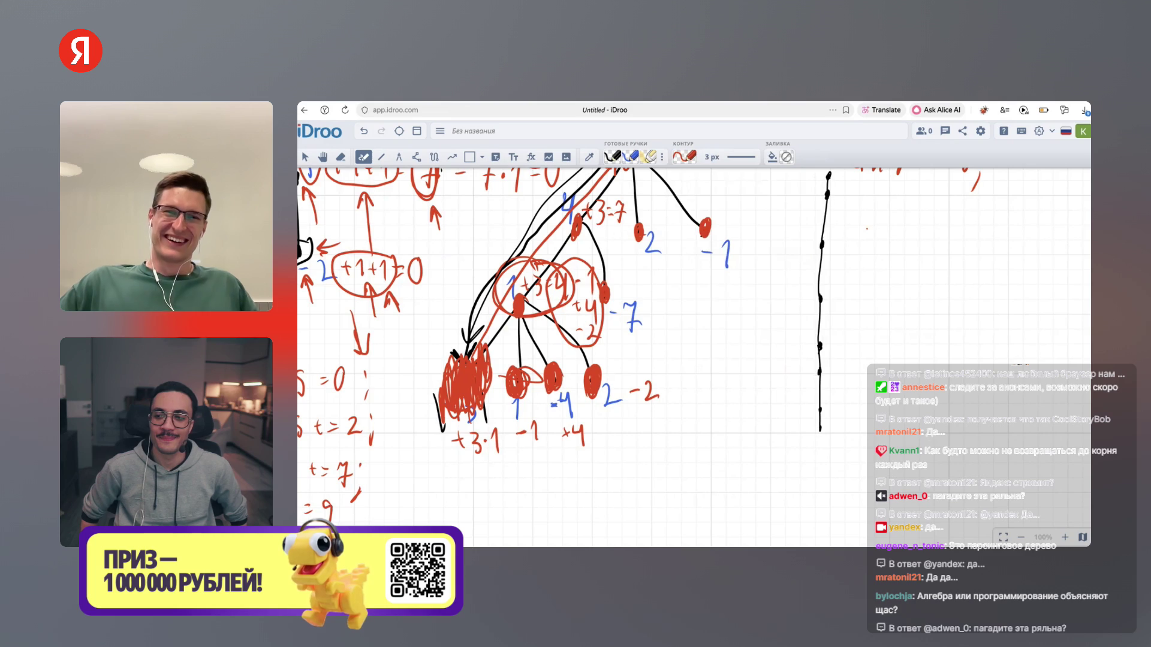
pyautogui.moveTo(809, 180)
pyautogui.mouseDown()
pyautogui.moveTo(789, 246)
pyautogui.moveTo(792, 397)
pyautogui.moveTo(810, 427)
pyautogui.moveTo(834, 347)
pyautogui.moveTo(841, 195)
pyautogui.mouseUp()
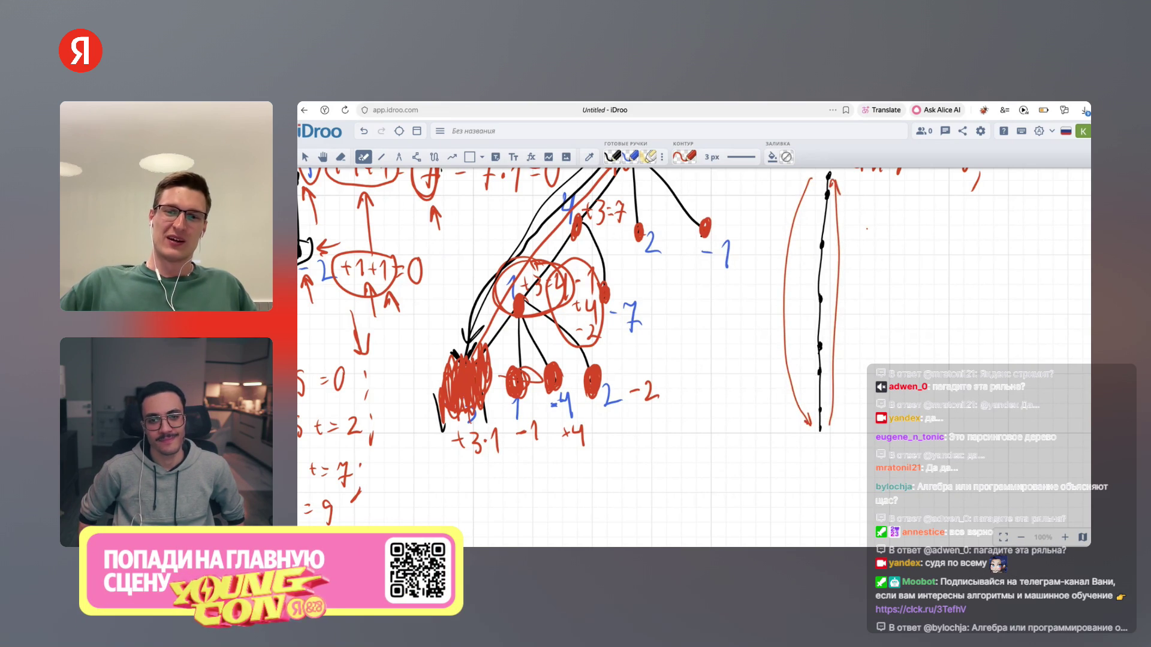
pyautogui.moveTo(818, 422); pyautogui.dragTo(824, 432)
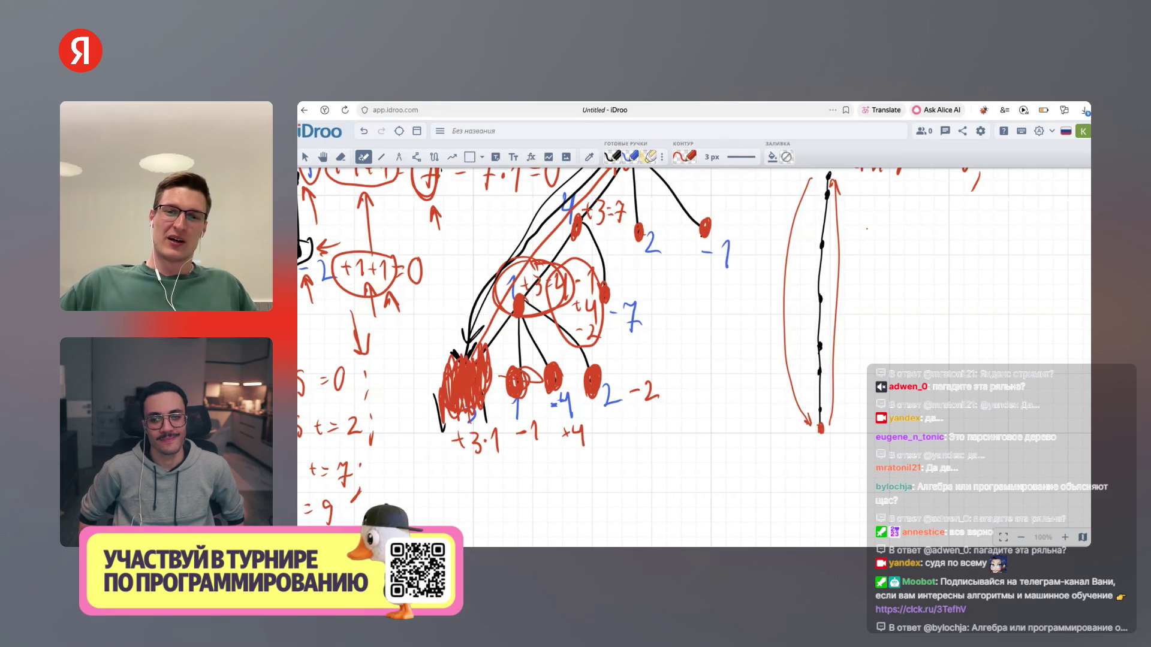
pyautogui.moveTo(813, 177)
pyautogui.mouseDown()
pyautogui.moveTo(800, 327)
pyautogui.moveTo(814, 408)
pyautogui.mouseUp()
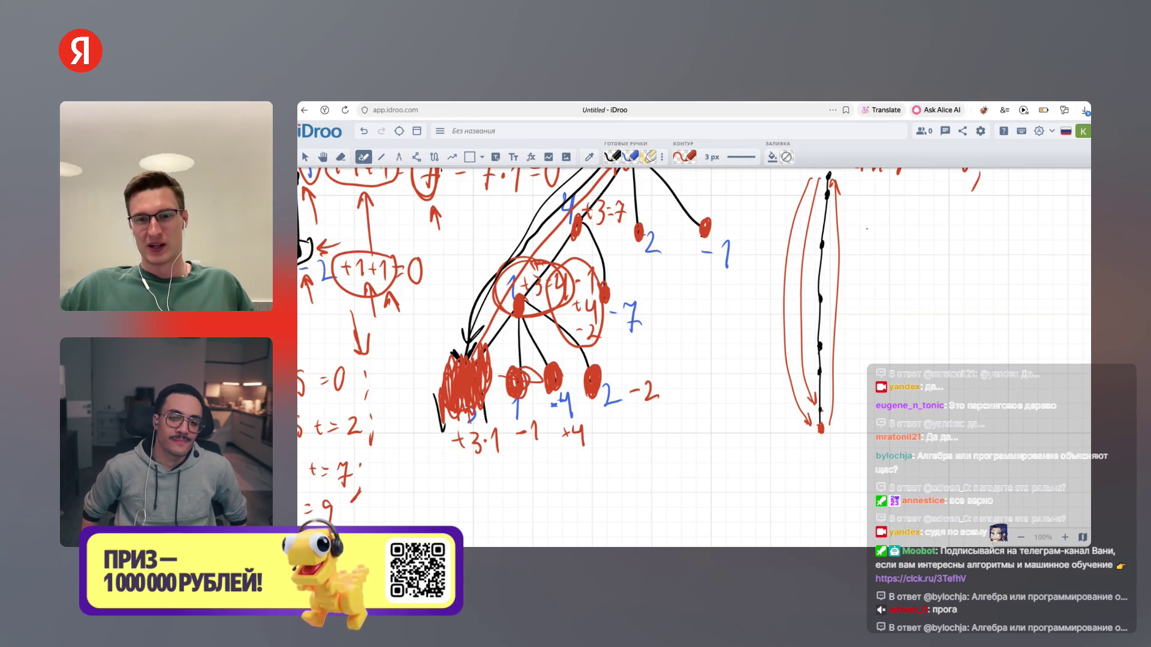
pyautogui.moveTo(840, 183); pyautogui.dragTo(828, 408)
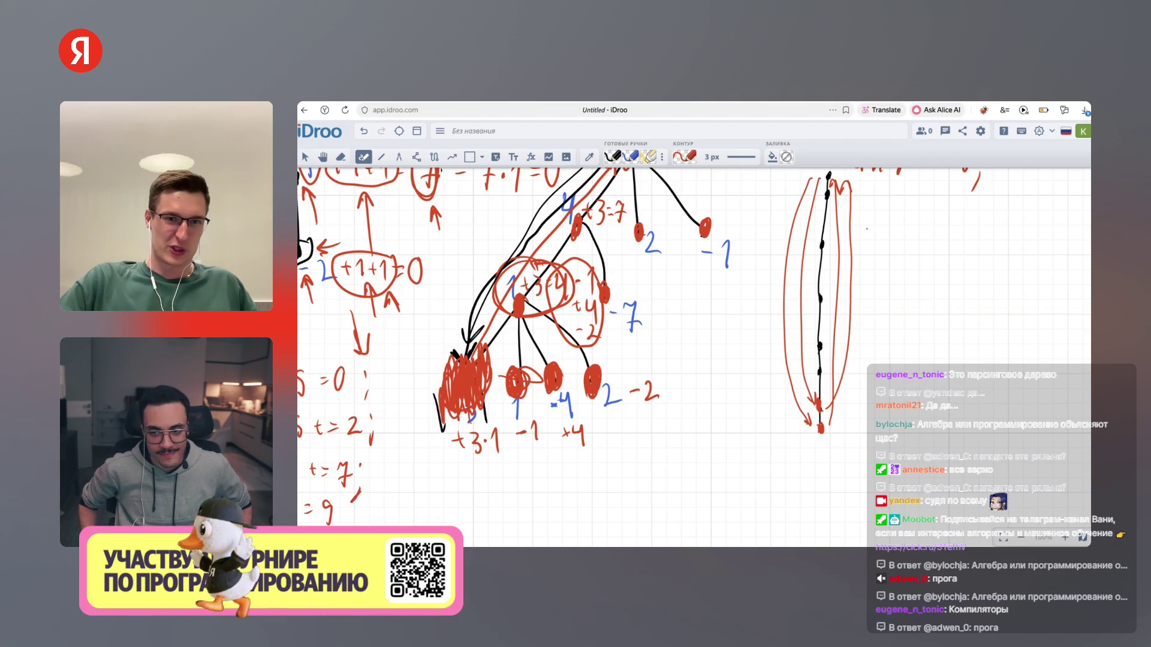
# Write O(n²) in black beside the chain, then mark the 100 000 limit on n in CodeRun
pyautogui.click(684, 157)
pyautogui.click(684, 192)
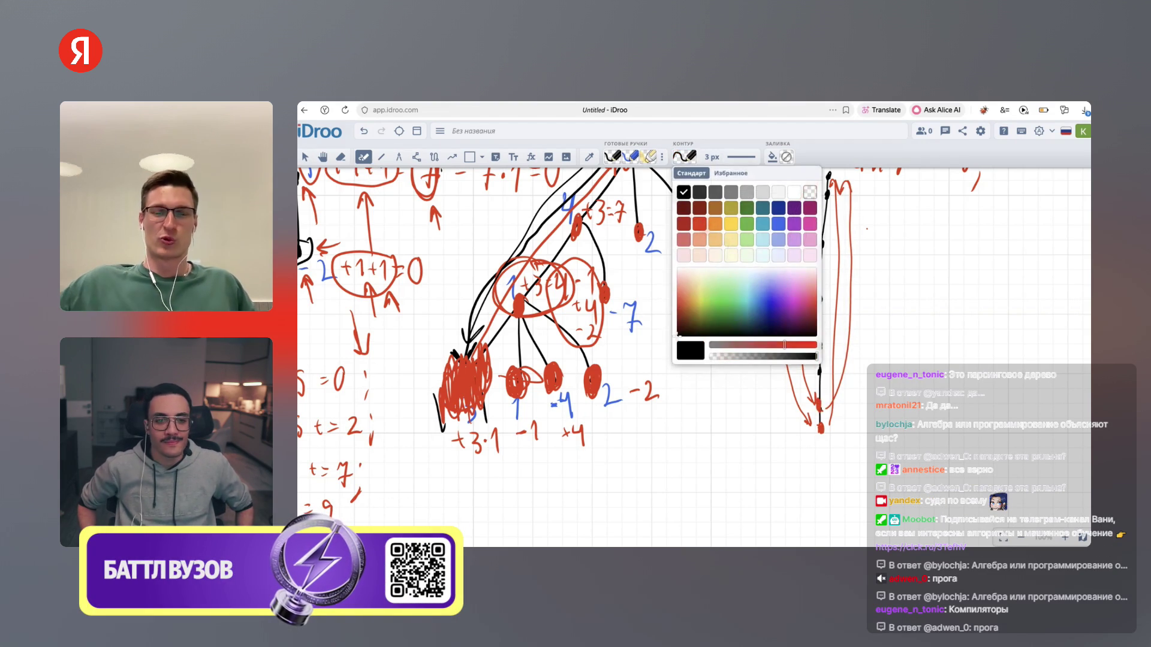
pyautogui.moveTo(904, 211)
pyautogui.mouseDown()
pyautogui.moveTo(907, 230)
pyautogui.moveTo(955, 245)
pyautogui.moveTo(960, 272)
pyautogui.mouseUp()
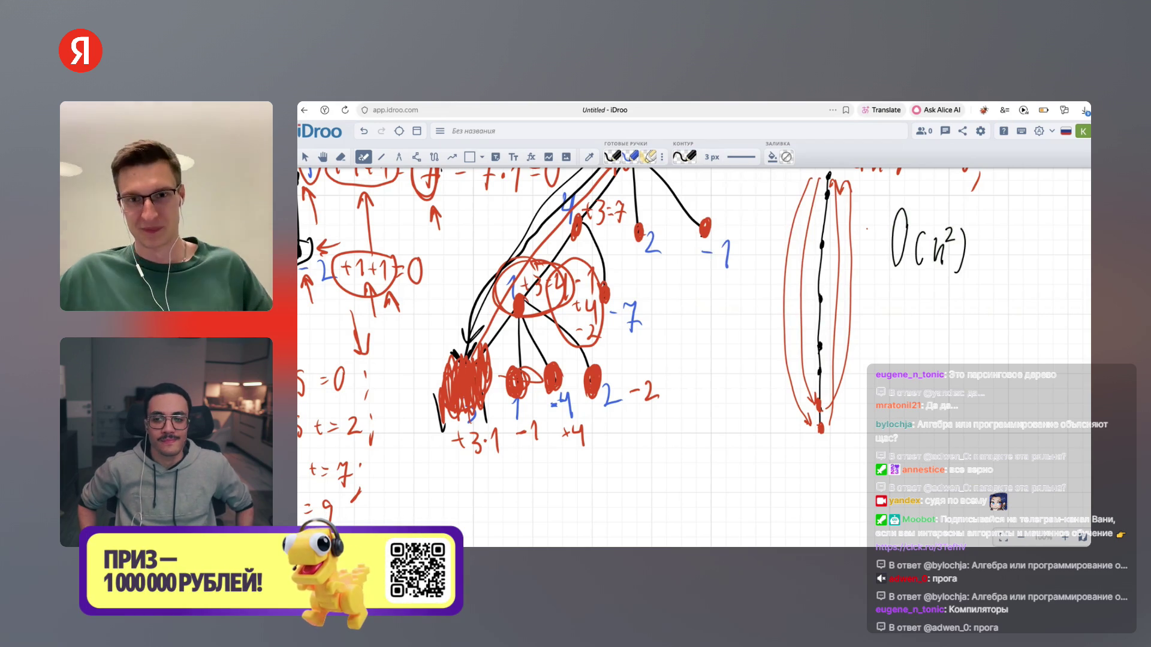
pyautogui.hotkey('ctrl', 'Tab')
pyautogui.moveTo(579, 274); pyautogui.dragTo(607, 273)
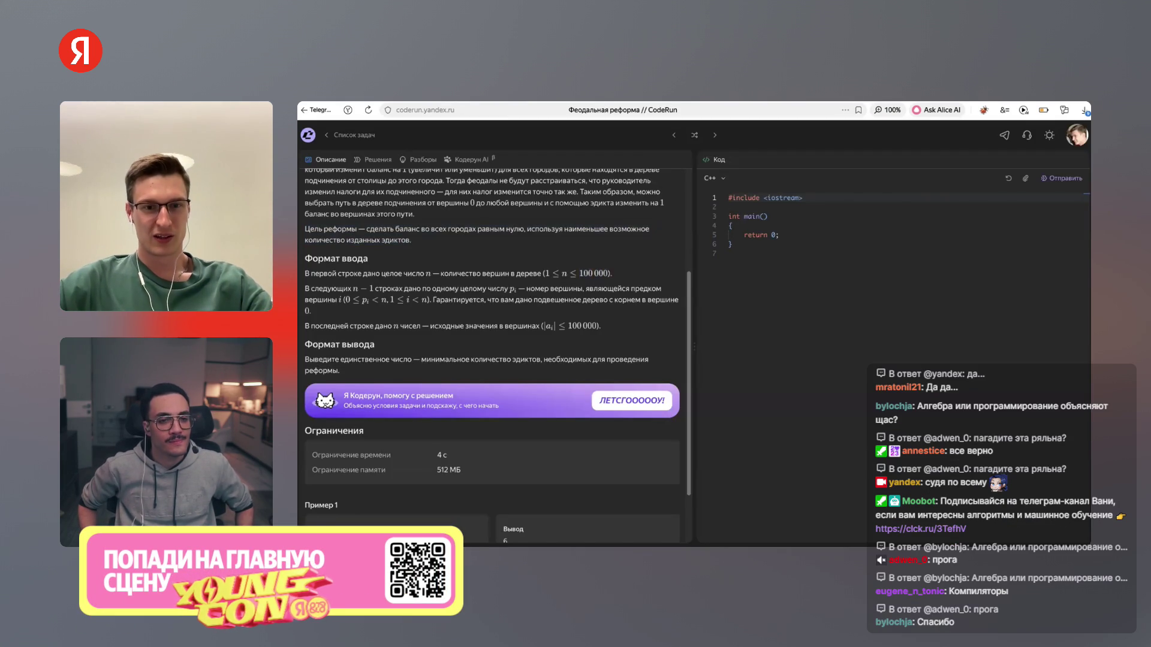
# Check the 4 с and 512 МБ limits in the CodeRun statement, then return to the whiteboard
pyautogui.scroll(-3, 492, 336)
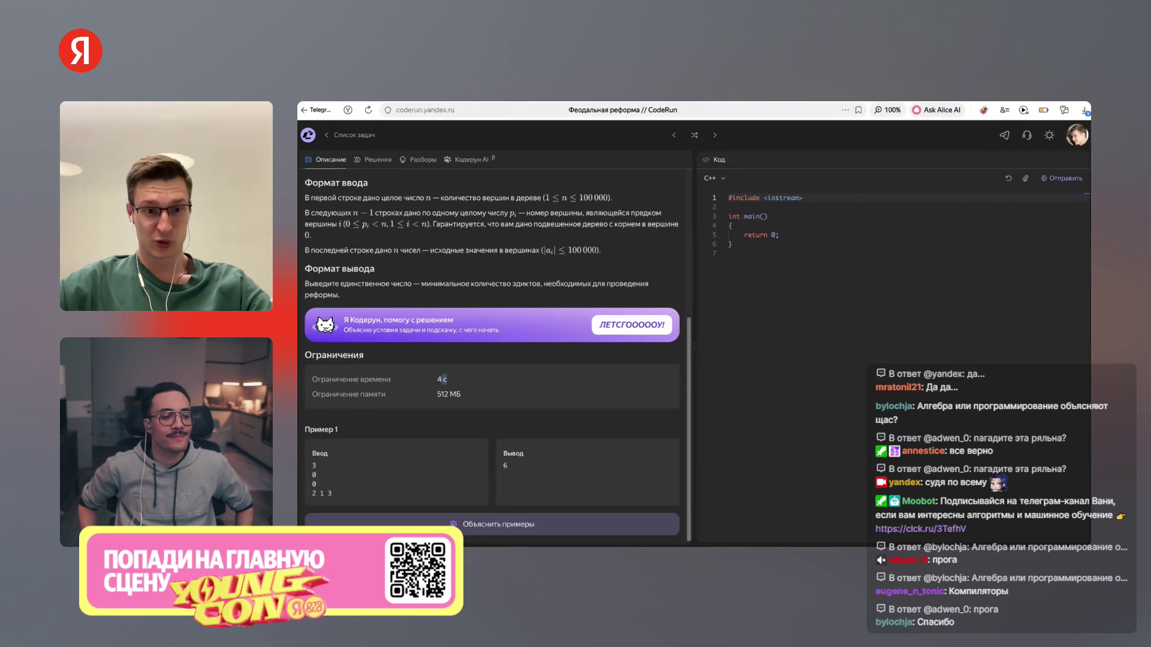
pyautogui.scroll(1, 492, 353)
pyautogui.scroll(2, 491, 353)
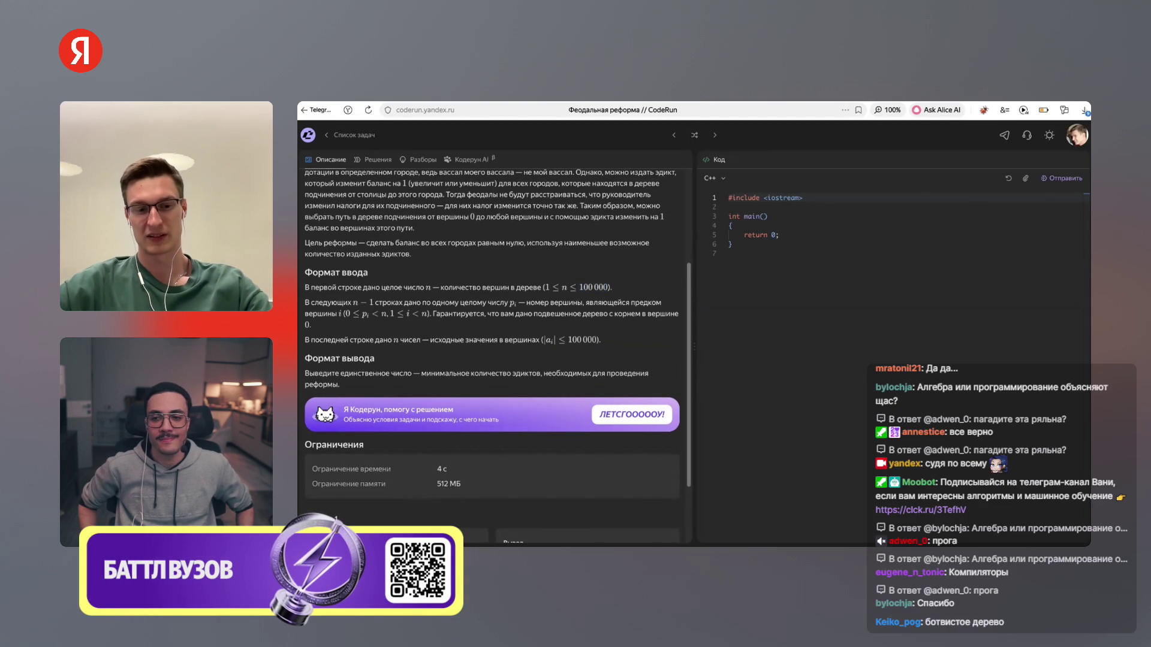
pyautogui.hotkey('ctrl', 'Tab')
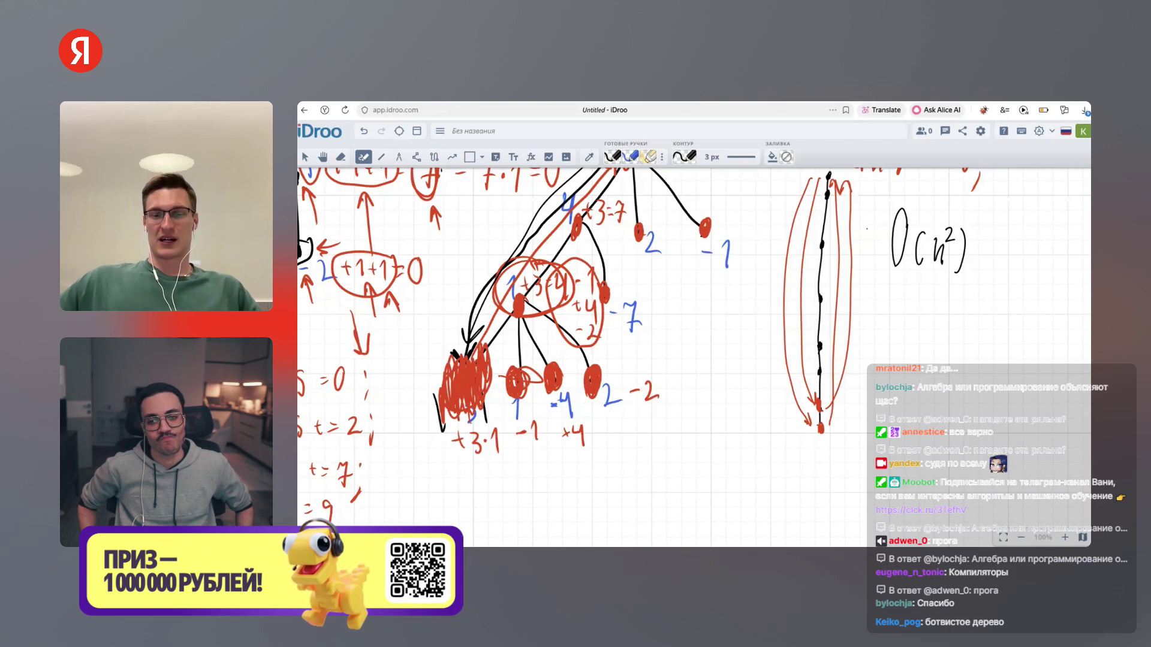
# Write '1c ≈ 10⁹' beneath O(n²) and pan the board slightly right and up
pyautogui.moveTo(947, 323)
pyautogui.mouseDown()
pyautogui.moveTo(966, 318)
pyautogui.moveTo(966, 334)
pyautogui.moveTo(989, 351)
pyautogui.moveTo(1013, 315)
pyautogui.mouseUp()
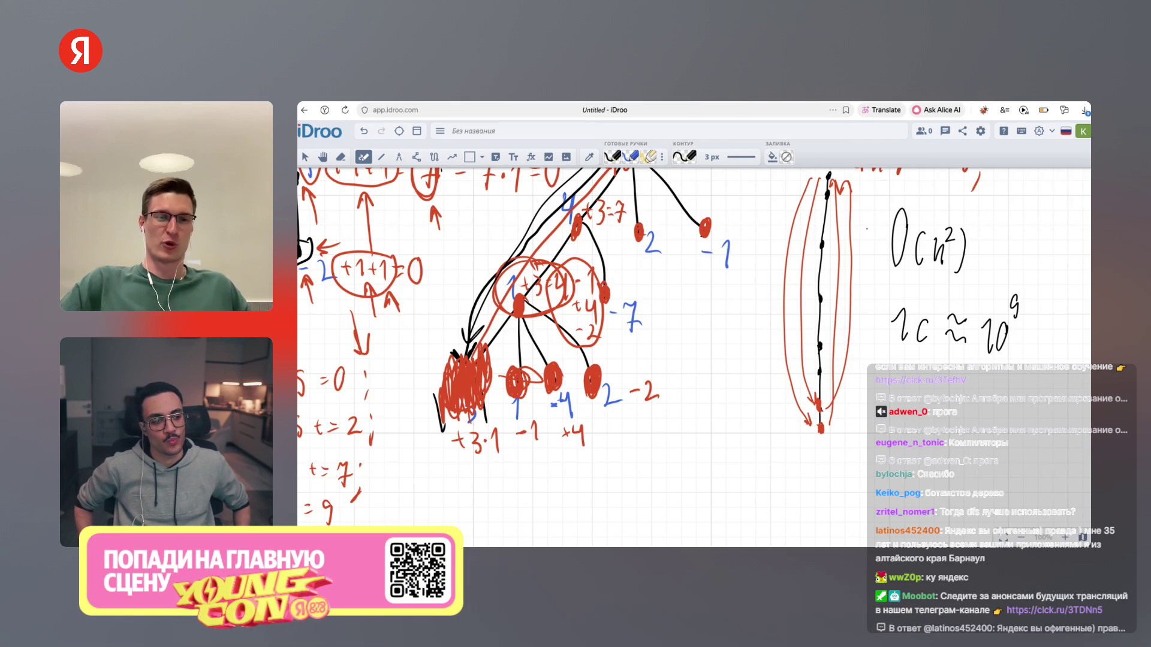
pyautogui.press('h')
pyautogui.moveTo(540, 360)
pyautogui.mouseDown()
pyautogui.moveTo(551, 354)
pyautogui.moveTo(554, 424)
pyautogui.moveTo(566, 423)
pyautogui.moveTo(582, 340)
pyautogui.mouseUp()
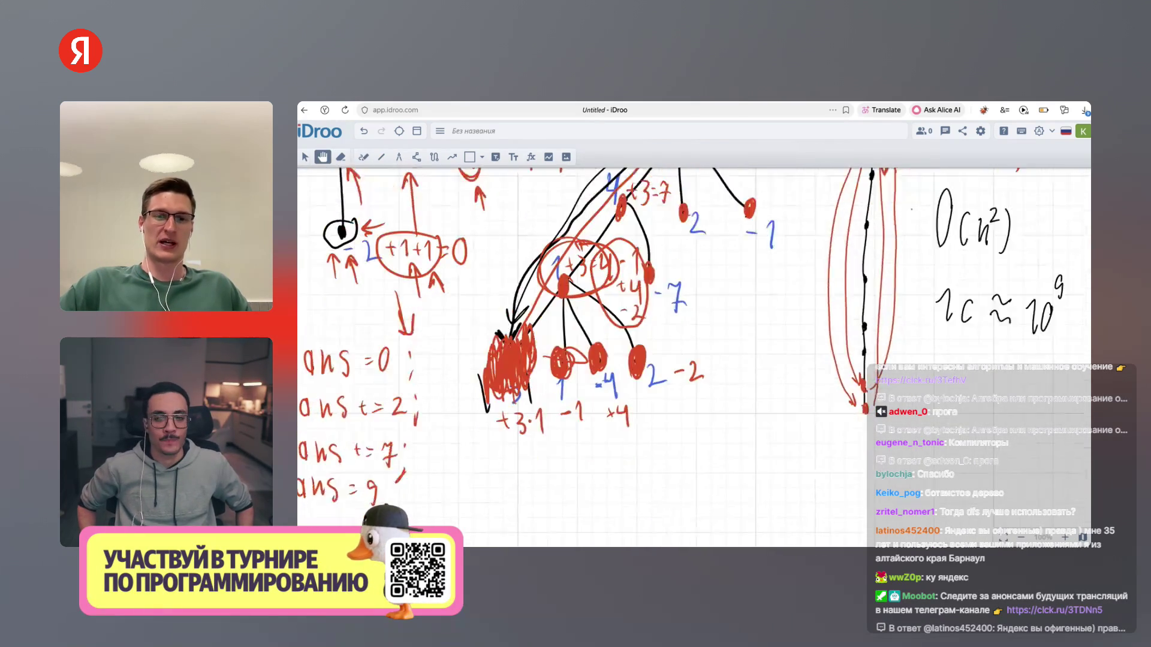
# On blank canvas, draw a black tree: a root with branches, its left child splitting into leaves
pyautogui.scroll(-5, 690, 360)
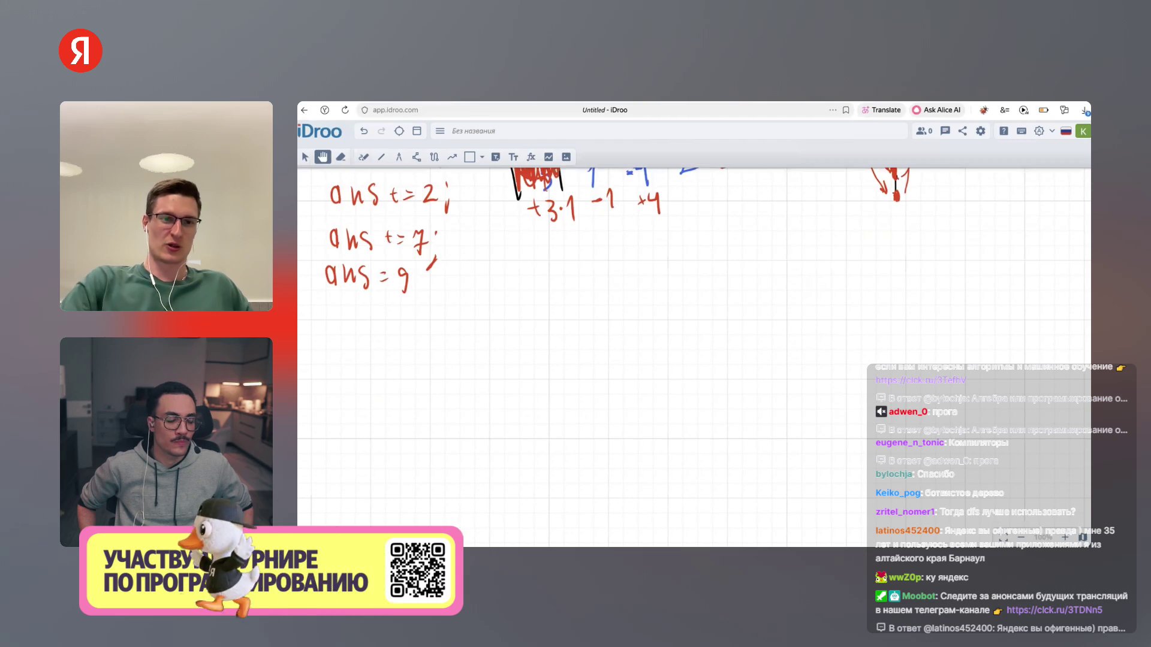
pyautogui.press('p')
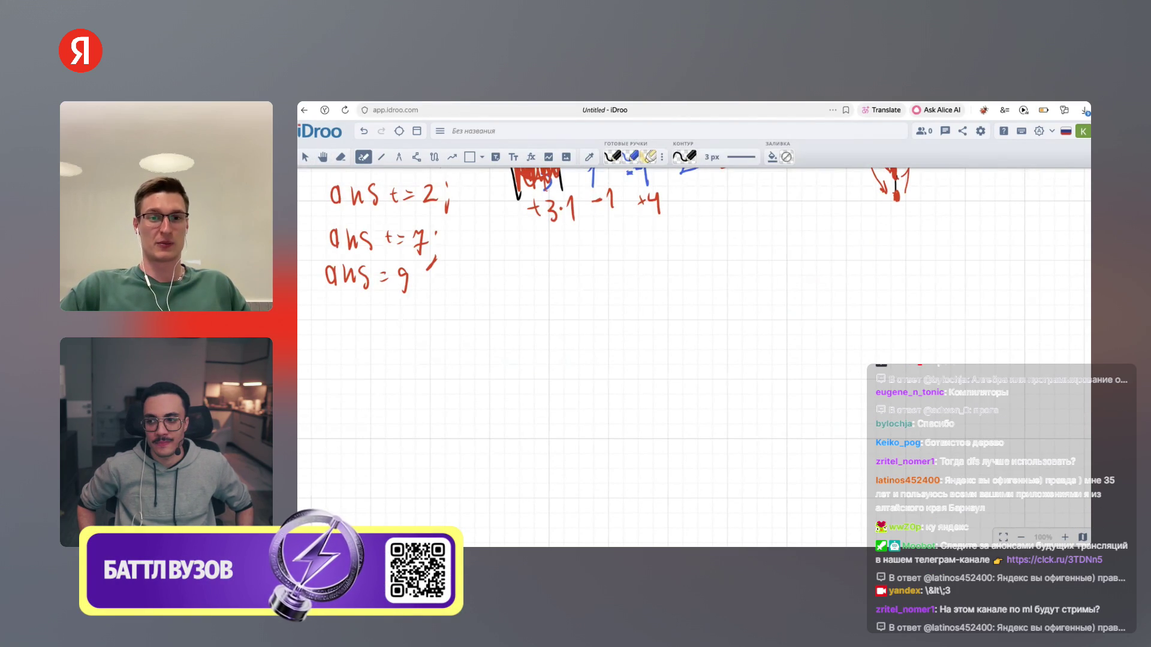
pyautogui.moveTo(629, 263); pyautogui.dragTo(608, 297)
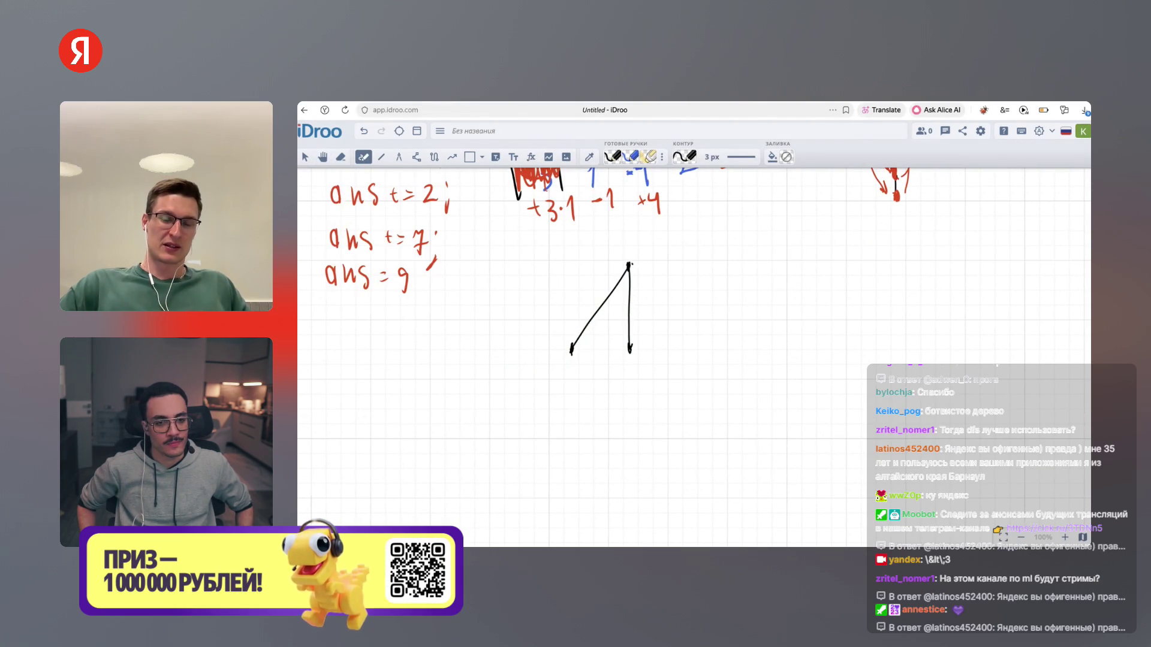
pyautogui.moveTo(630, 263); pyautogui.dragTo(684, 352)
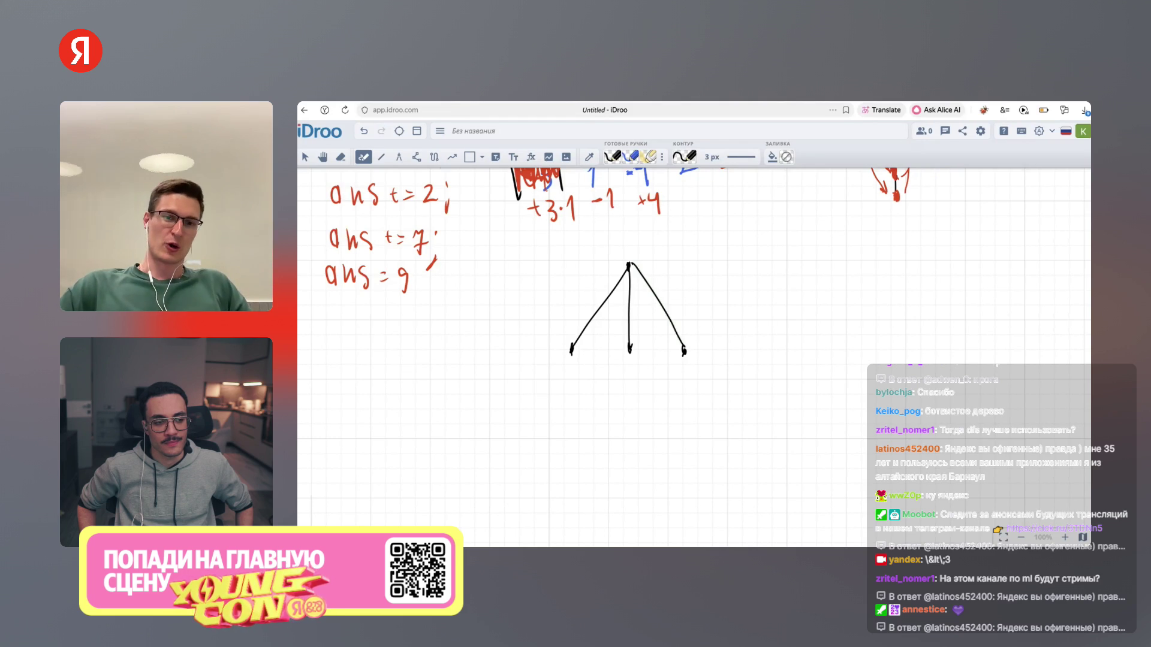
pyautogui.moveTo(571, 350); pyautogui.dragTo(516, 409)
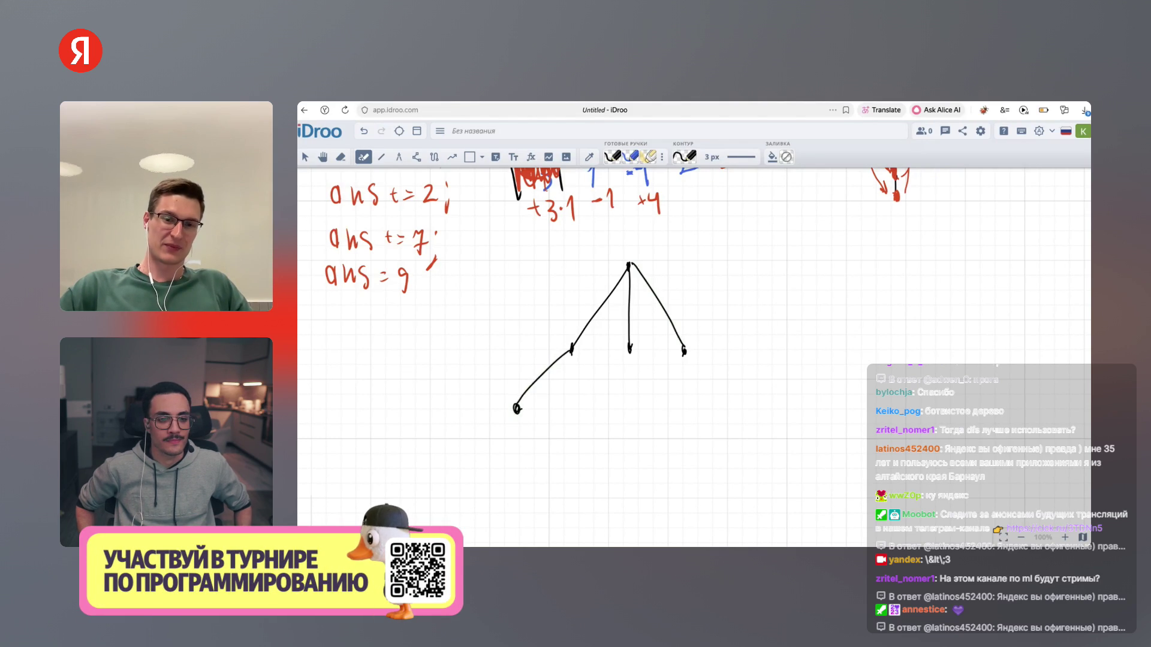
pyautogui.moveTo(571, 347); pyautogui.dragTo(604, 422)
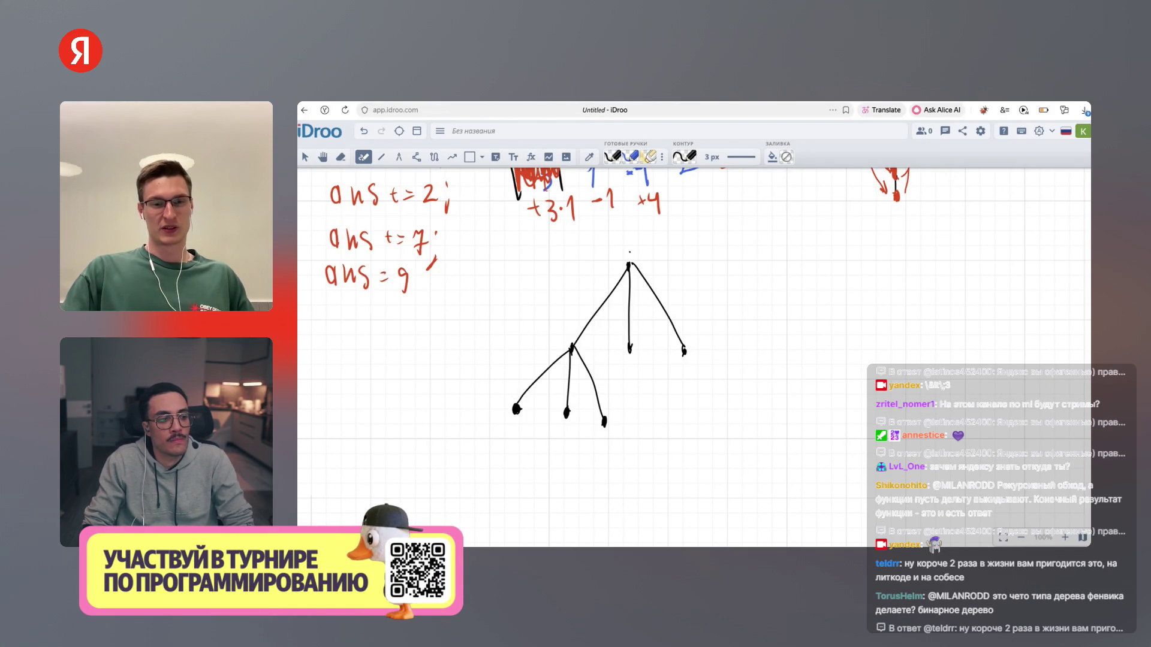
# Write 'DFS -' right of the new tree, mark its root, and arrow down to the left child
pyautogui.moveTo(731, 229)
pyautogui.mouseDown()
pyautogui.moveTo(732, 266)
pyautogui.moveTo(769, 228)
pyautogui.mouseUp()
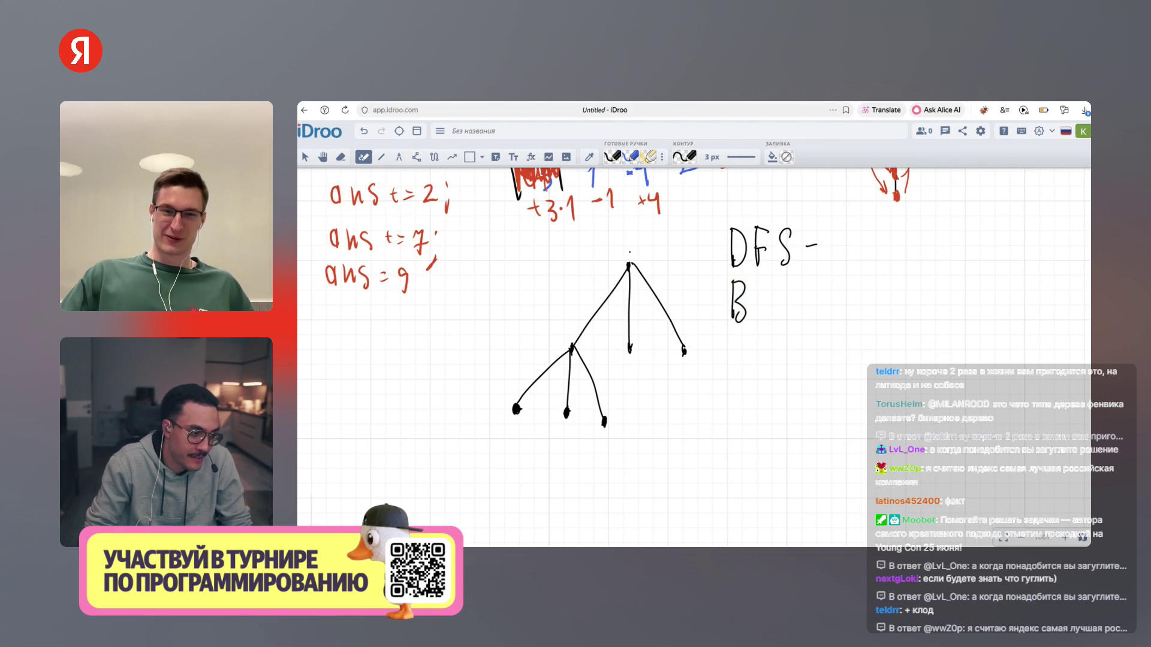
pyautogui.moveTo(740, 274)
pyautogui.mouseDown()
pyautogui.moveTo(714, 302)
pyautogui.moveTo(744, 279)
pyautogui.mouseUp()
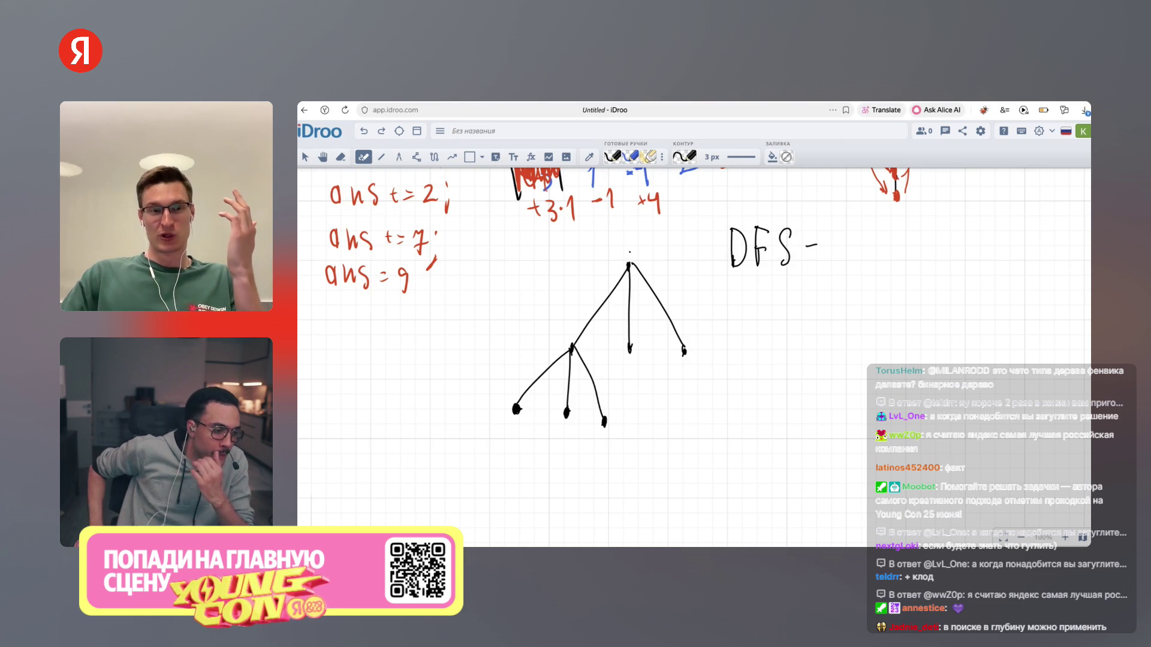
pyautogui.moveTo(629, 264); pyautogui.dragTo(630, 272)
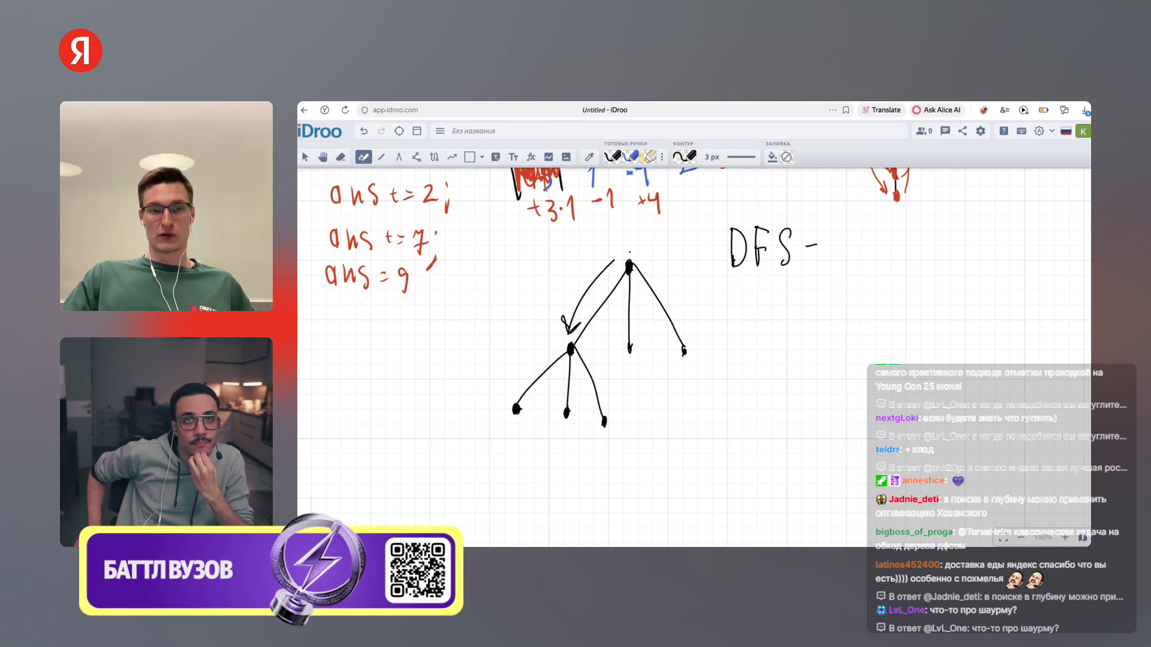
pyautogui.moveTo(555, 343)
pyautogui.mouseDown()
pyautogui.moveTo(506, 370)
pyautogui.moveTo(496, 399)
pyautogui.mouseUp()
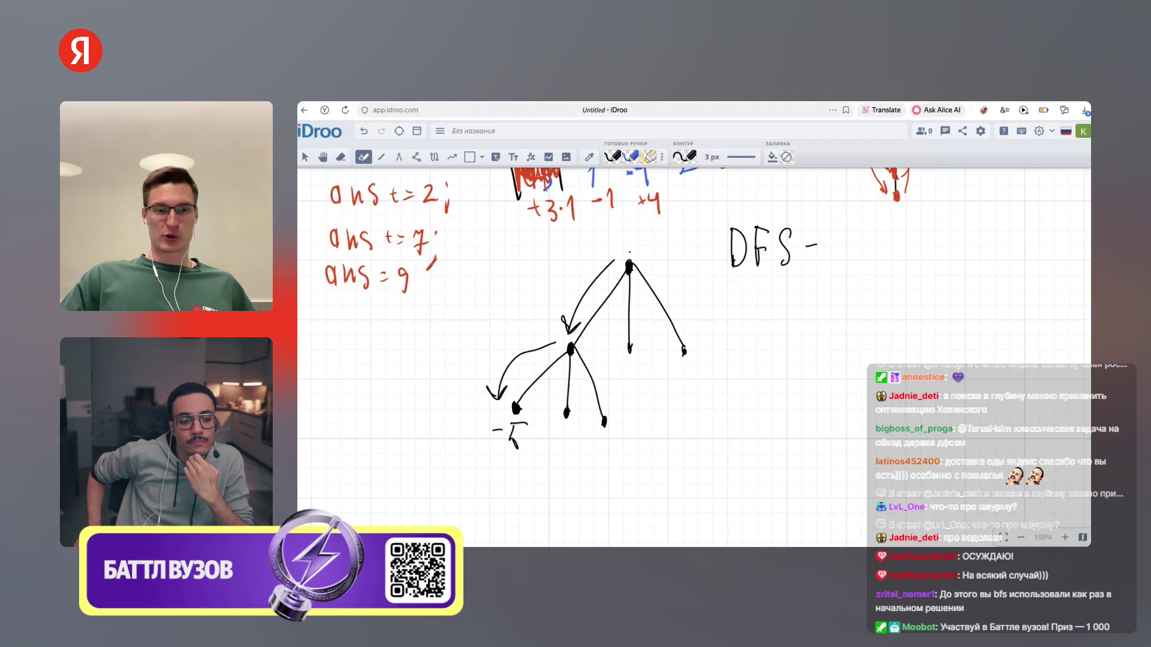
# Write +5 beneath the leftmost leaf's -5 and 'ans+=5;' to the left of the tree
pyautogui.moveTo(491, 467); pyautogui.dragTo(501, 467)
pyautogui.moveTo(496, 462)
pyautogui.mouseDown()
pyautogui.moveTo(497, 475)
pyautogui.moveTo(524, 461)
pyautogui.mouseUp()
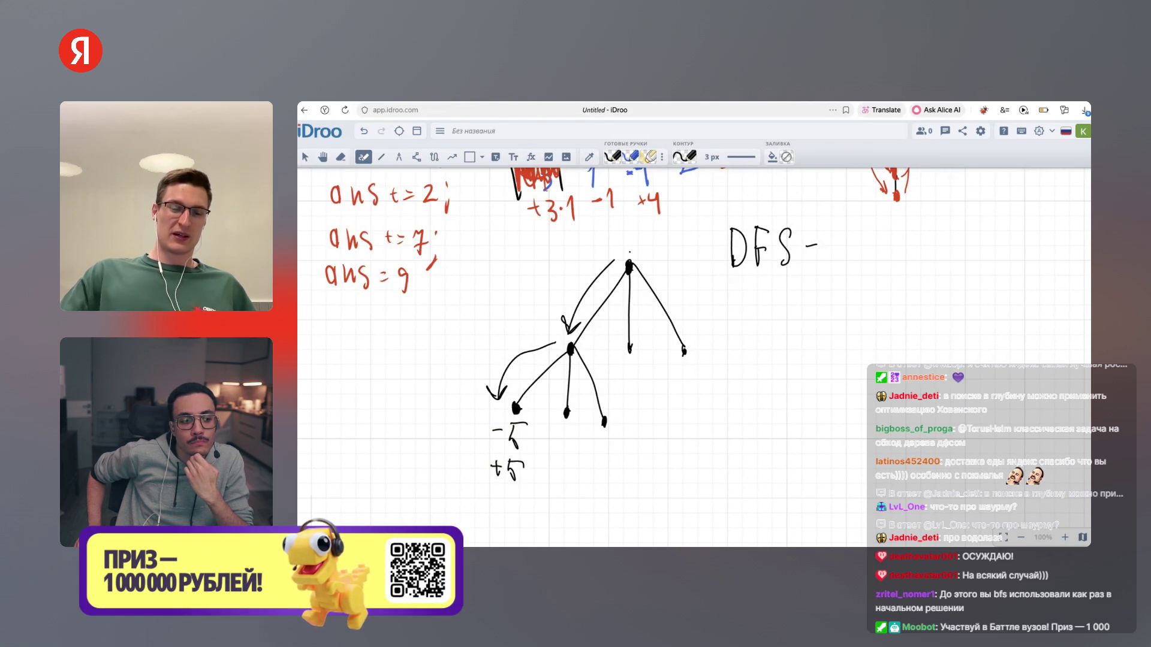
pyautogui.moveTo(329, 343); pyautogui.dragTo(329, 358)
pyautogui.moveTo(336, 359); pyautogui.dragTo(377, 345)
pyautogui.moveTo(371, 339)
pyautogui.mouseDown()
pyautogui.moveTo(373, 354)
pyautogui.moveTo(386, 343)
pyautogui.mouseUp()
pyautogui.moveTo(377, 349); pyautogui.dragTo(387, 349)
pyautogui.moveTo(393, 340)
pyautogui.mouseDown()
pyautogui.moveTo(398, 351)
pyautogui.moveTo(409, 338)
pyautogui.mouseUp()
pyautogui.moveTo(410, 352); pyautogui.dragTo(406, 364)
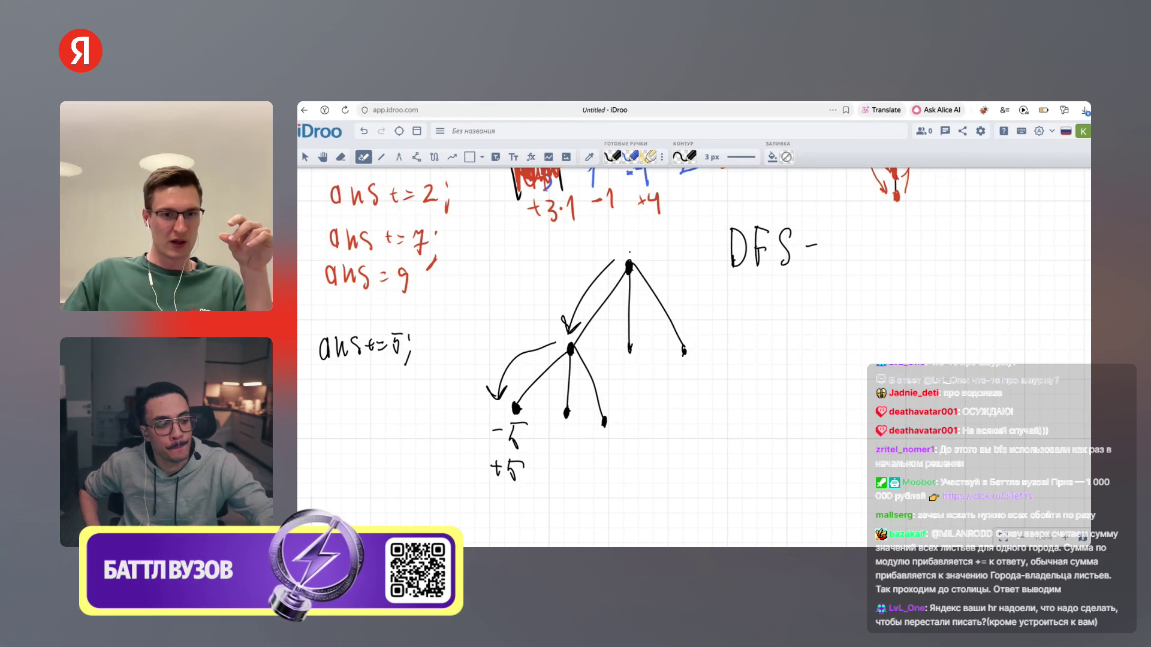
pyautogui.moveTo(571, 343); pyautogui.dragTo(569, 344)
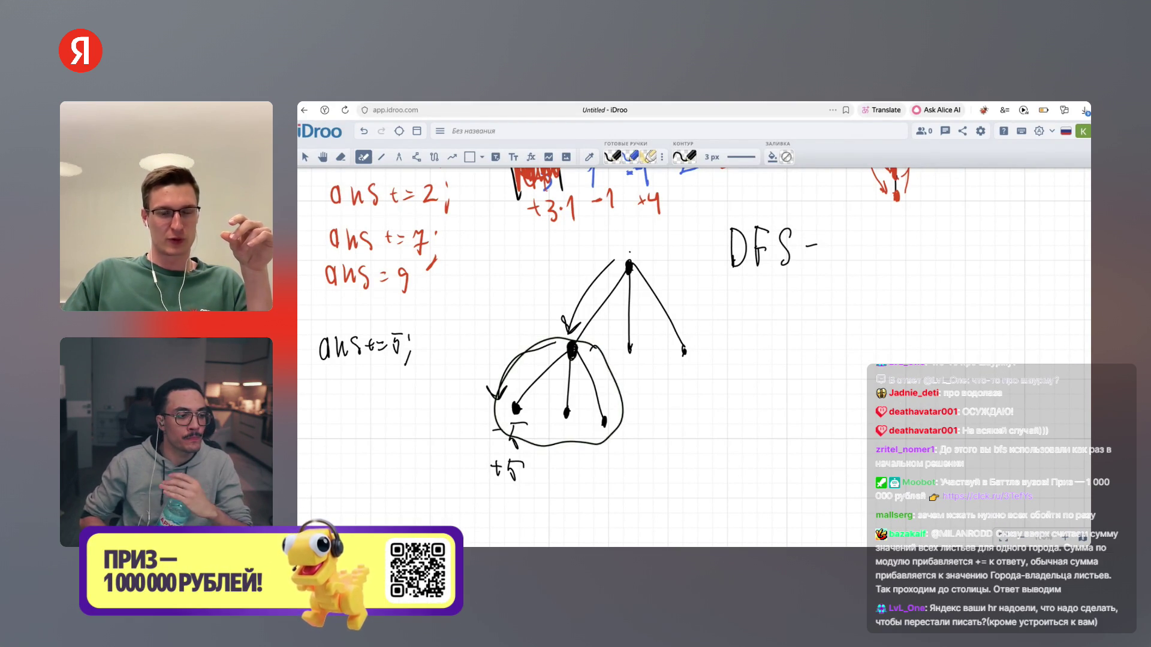
pyautogui.moveTo(603, 422); pyautogui.dragTo(573, 482)
pyautogui.moveTo(603, 421); pyautogui.dragTo(622, 472)
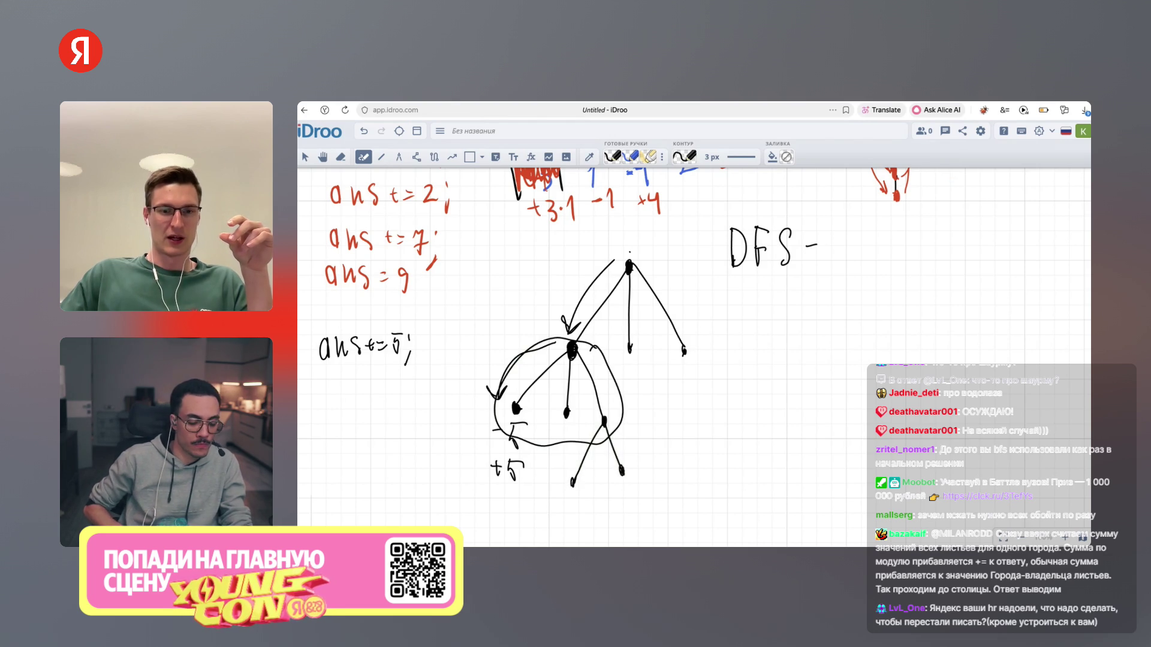
pyautogui.moveTo(572, 344)
pyautogui.mouseDown()
pyautogui.moveTo(573, 362)
pyautogui.moveTo(465, 450)
pyautogui.moveTo(570, 508)
pyautogui.moveTo(645, 480)
pyautogui.moveTo(634, 419)
pyautogui.mouseUp()
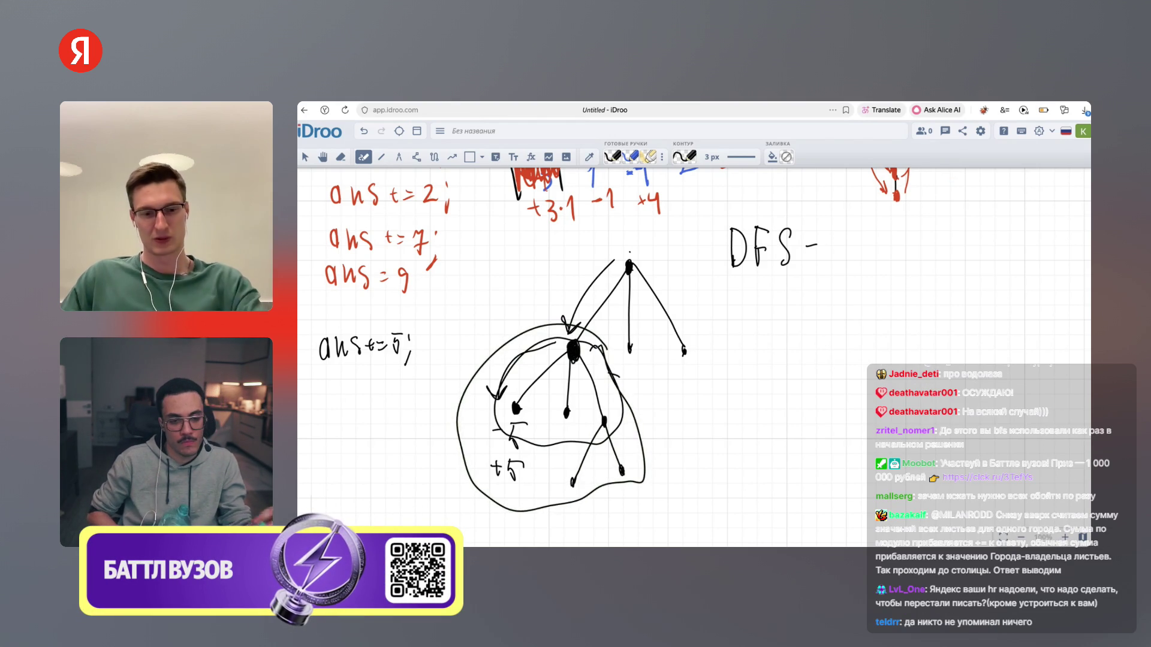
pyautogui.hotkey('ctrl', 'z')
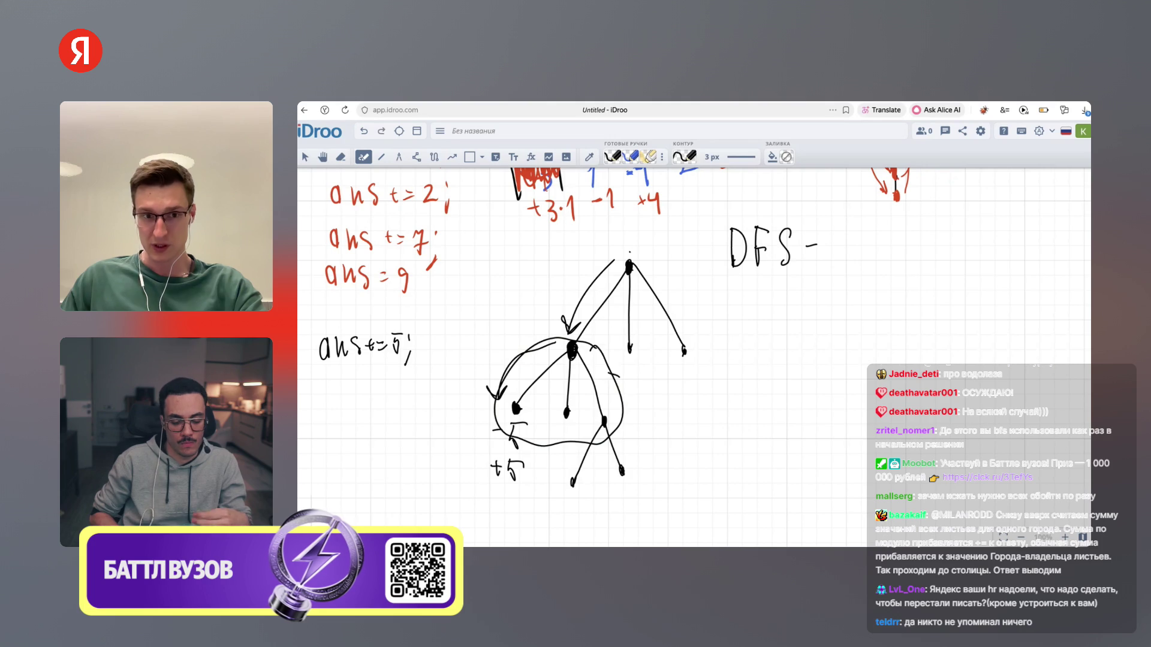
pyautogui.hotkey('ctrl', 'z')
pyautogui.hotkey('ctrl', 'z')
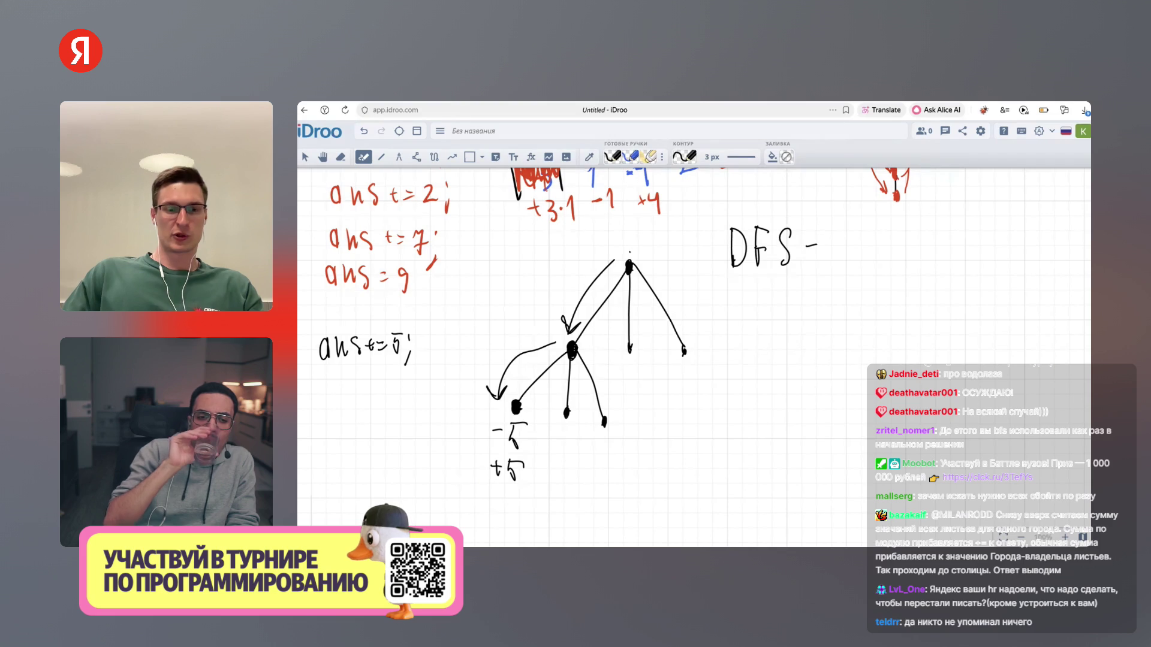
# Circle the +5, label the left arrow +5, mark the middle leaf 3, and write 'del =' under DFS
pyautogui.moveTo(517, 457)
pyautogui.mouseDown()
pyautogui.moveTo(531, 489)
pyautogui.moveTo(537, 457)
pyautogui.mouseUp()
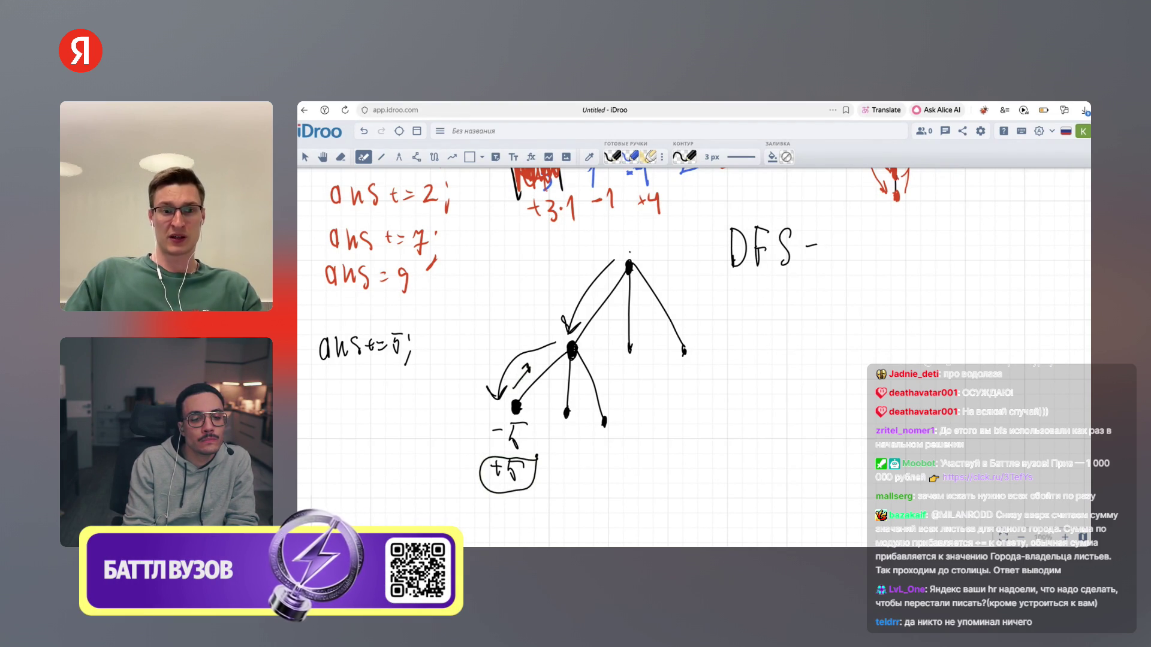
pyautogui.moveTo(534, 367)
pyautogui.mouseDown()
pyautogui.moveTo(537, 357)
pyautogui.moveTo(541, 367)
pyautogui.mouseUp()
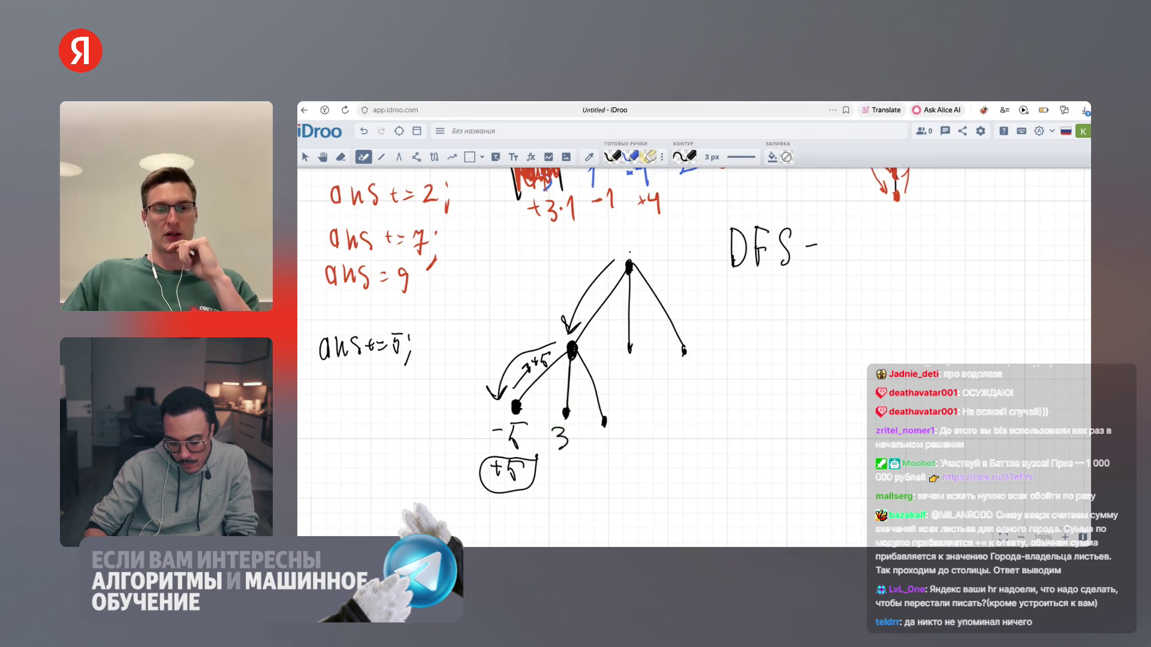
pyautogui.moveTo(556, 471); pyautogui.dragTo(566, 469)
pyautogui.moveTo(570, 460); pyautogui.dragTo(574, 470)
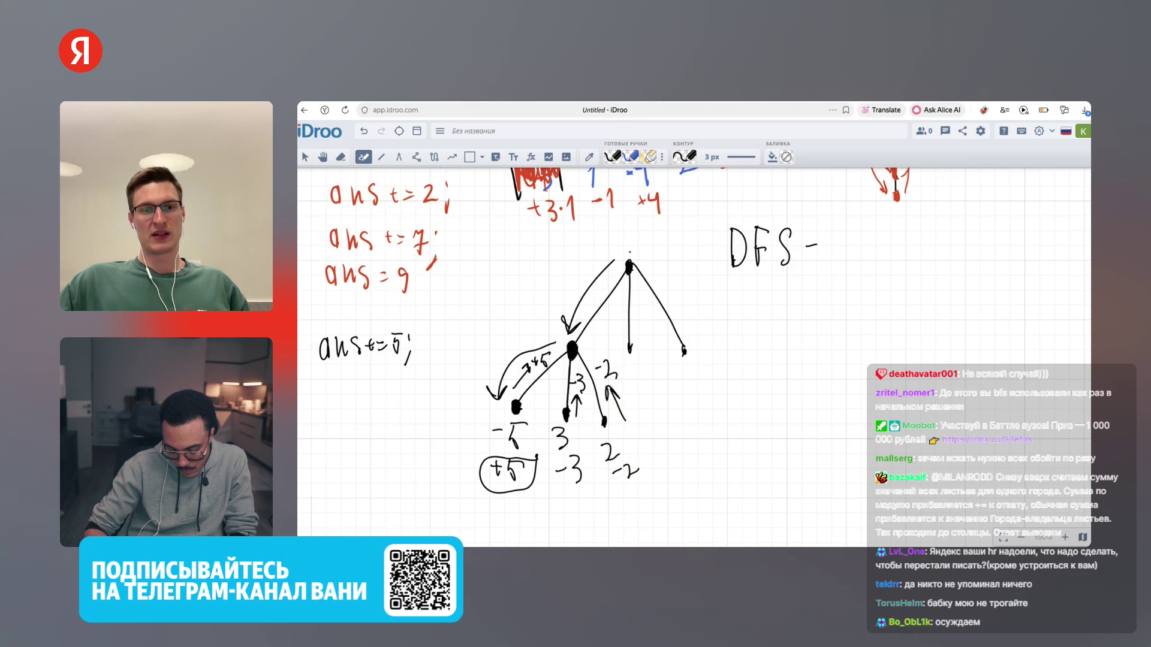
pyautogui.moveTo(773, 309)
pyautogui.mouseDown()
pyautogui.moveTo(771, 342)
pyautogui.moveTo(832, 325)
pyautogui.moveTo(835, 336)
pyautogui.mouseUp()
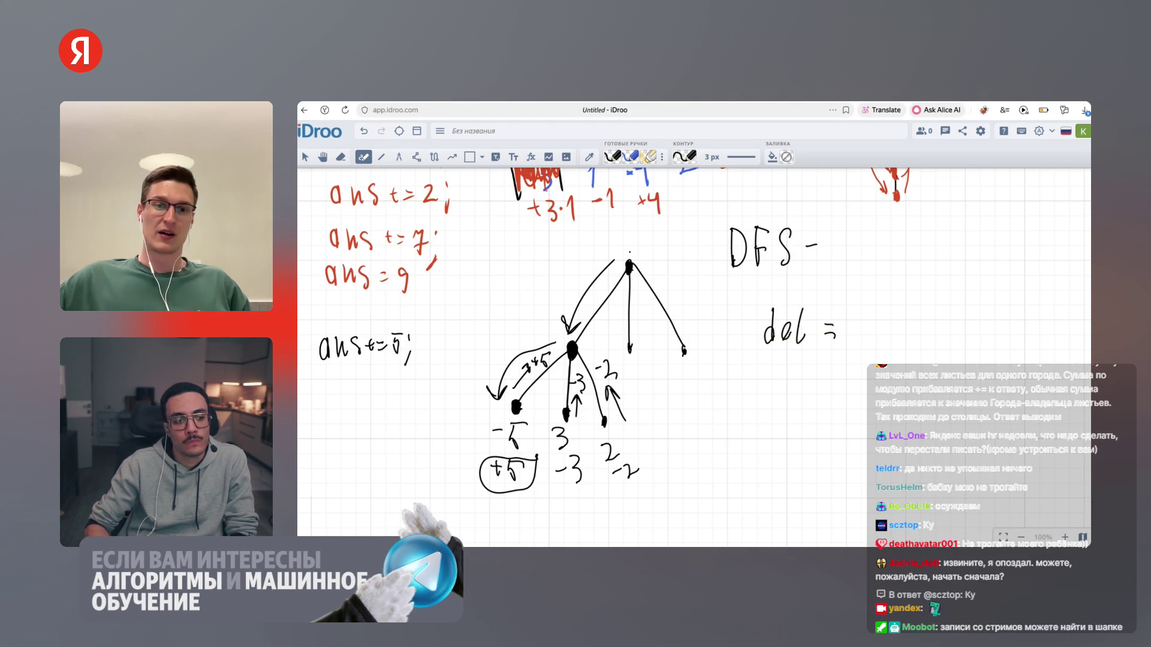
# Complete 'del = +5 -3 -2 = 0' and write 'new_a = a[v] + del' beneath it
pyautogui.moveTo(859, 323); pyautogui.dragTo(858, 343)
pyautogui.moveTo(867, 326)
pyautogui.mouseDown()
pyautogui.moveTo(864, 346)
pyautogui.moveTo(878, 326)
pyautogui.mouseUp()
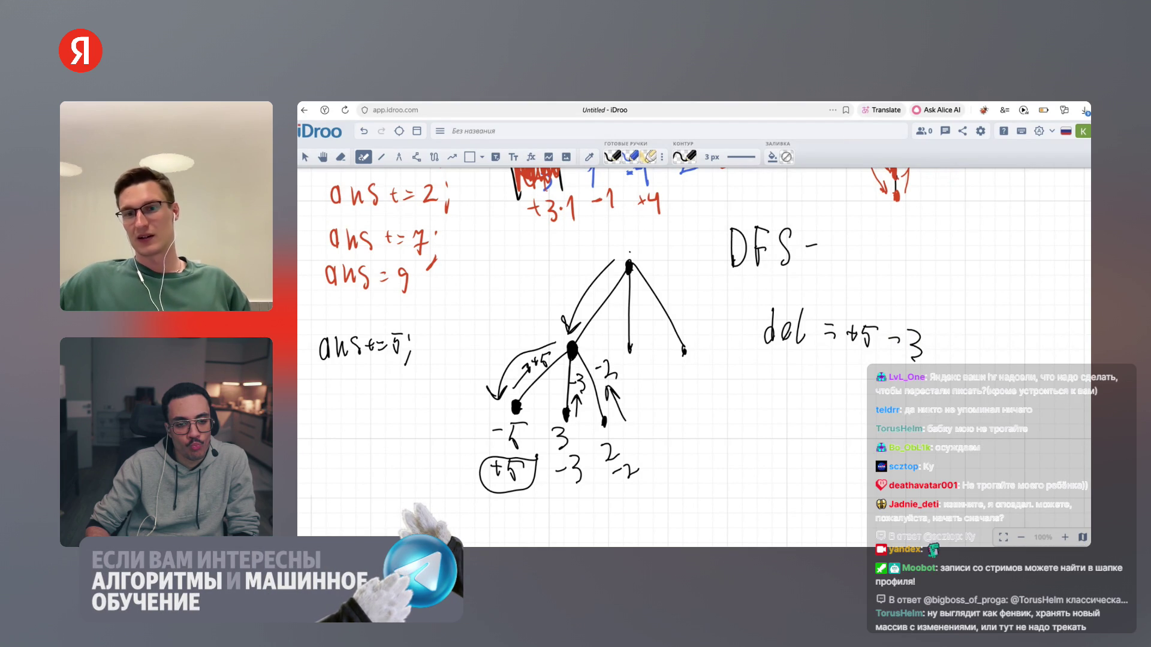
pyautogui.moveTo(933, 340); pyautogui.dragTo(945, 338)
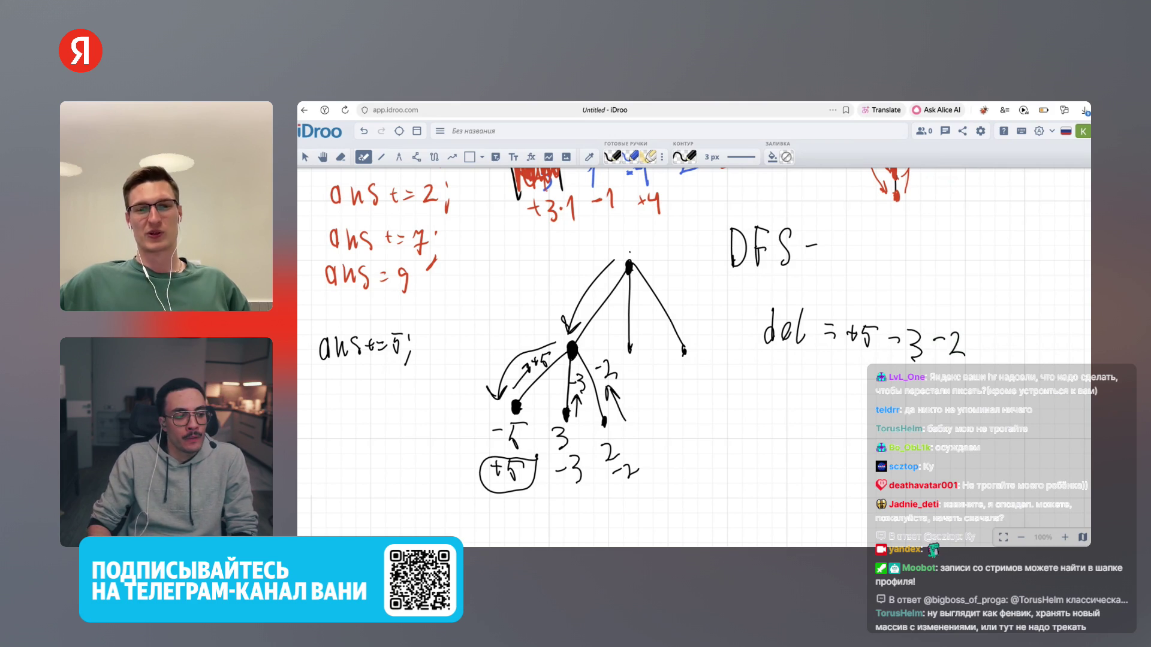
pyautogui.moveTo(982, 337); pyautogui.dragTo(993, 336)
pyautogui.moveTo(983, 345)
pyautogui.mouseDown()
pyautogui.moveTo(1004, 354)
pyautogui.moveTo(1012, 333)
pyautogui.mouseUp()
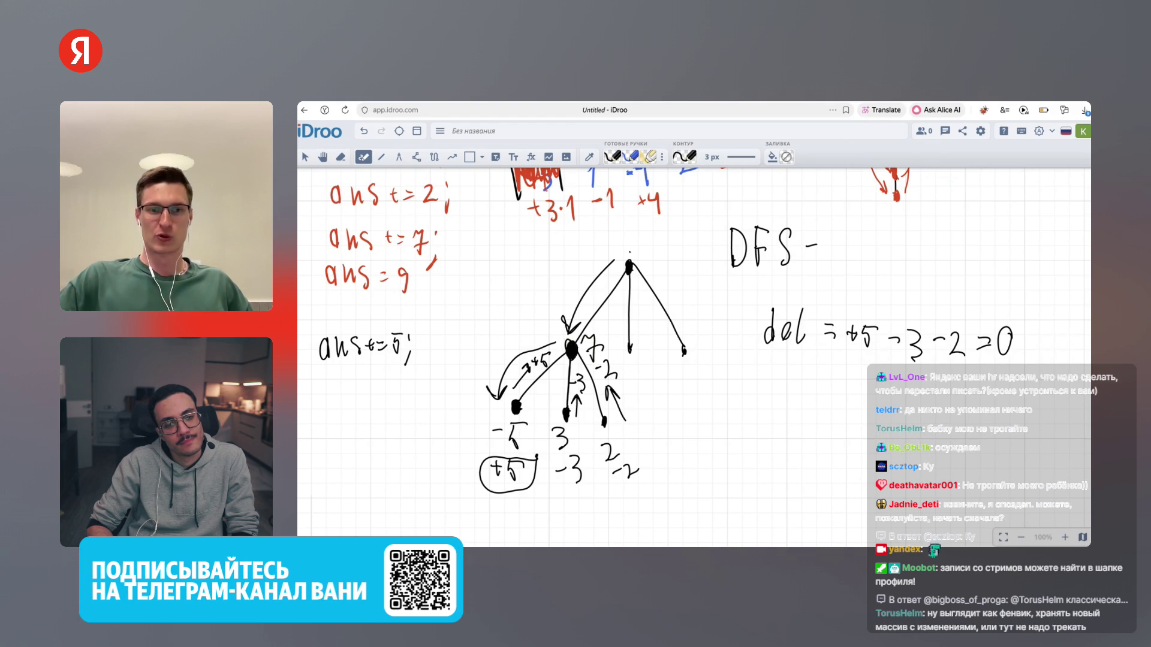
pyautogui.moveTo(743, 376)
pyautogui.mouseDown()
pyautogui.moveTo(757, 395)
pyautogui.moveTo(784, 378)
pyautogui.moveTo(796, 394)
pyautogui.moveTo(824, 382)
pyautogui.mouseUp()
pyautogui.moveTo(815, 391); pyautogui.dragTo(826, 389)
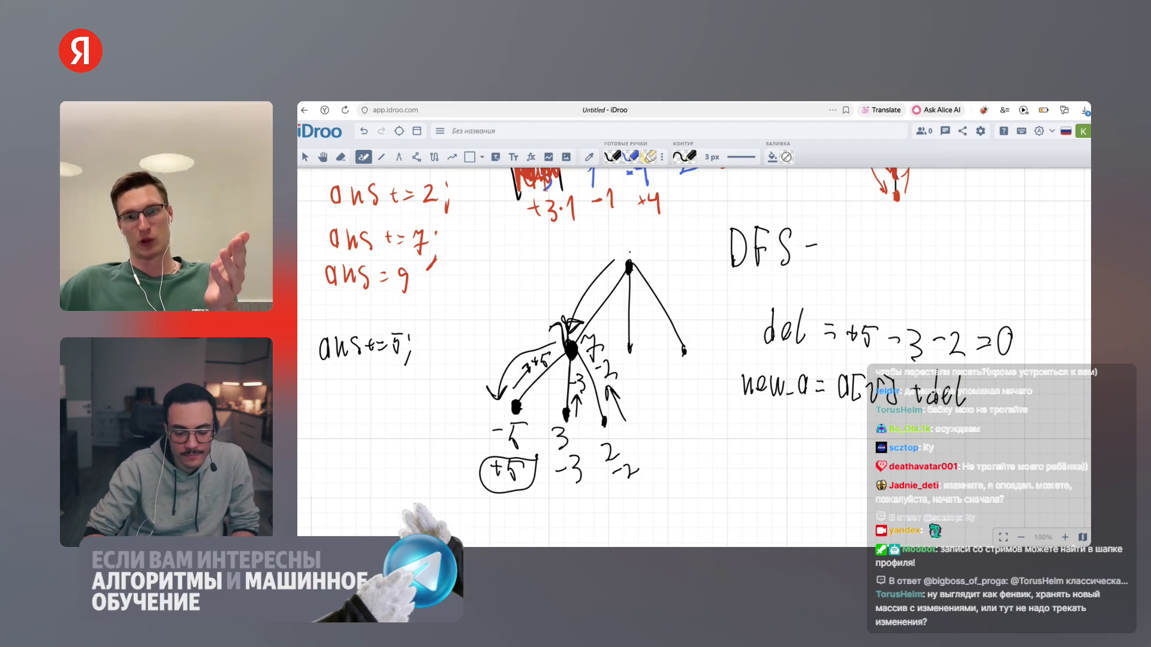
# Underline new_a, loop around the lower child nodes -5, 3 and 2, and nudge the view up
pyautogui.moveTo(736, 398); pyautogui.dragTo(811, 406)
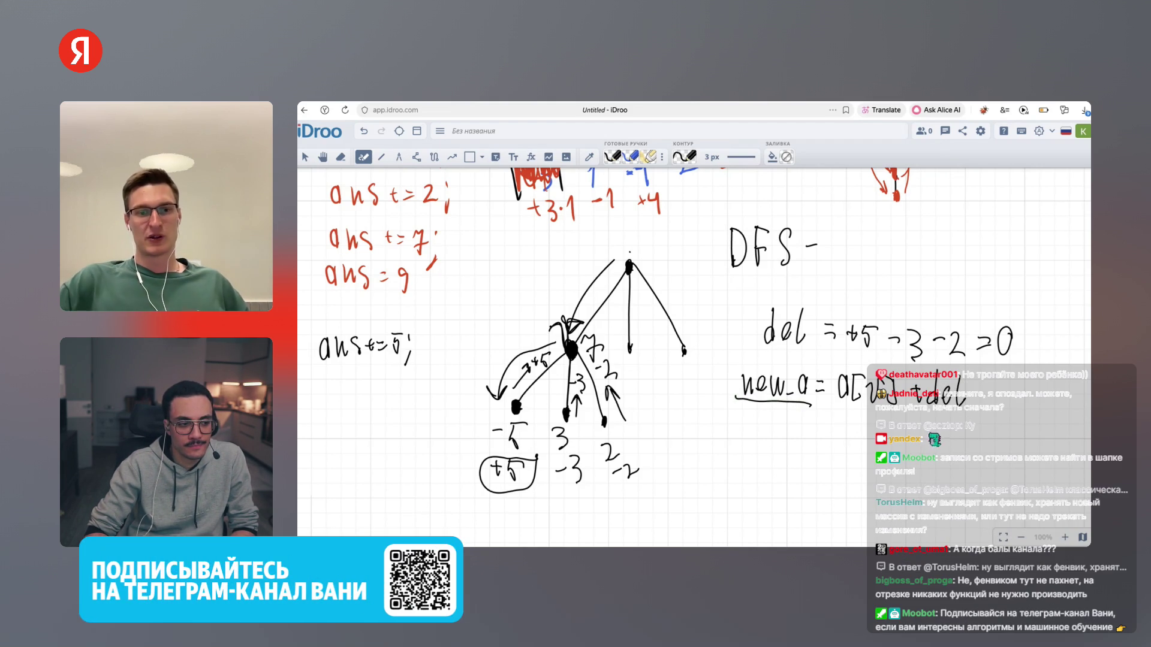
pyautogui.moveTo(610, 391)
pyautogui.mouseDown()
pyautogui.moveTo(490, 401)
pyautogui.moveTo(556, 471)
pyautogui.moveTo(622, 400)
pyautogui.mouseUp()
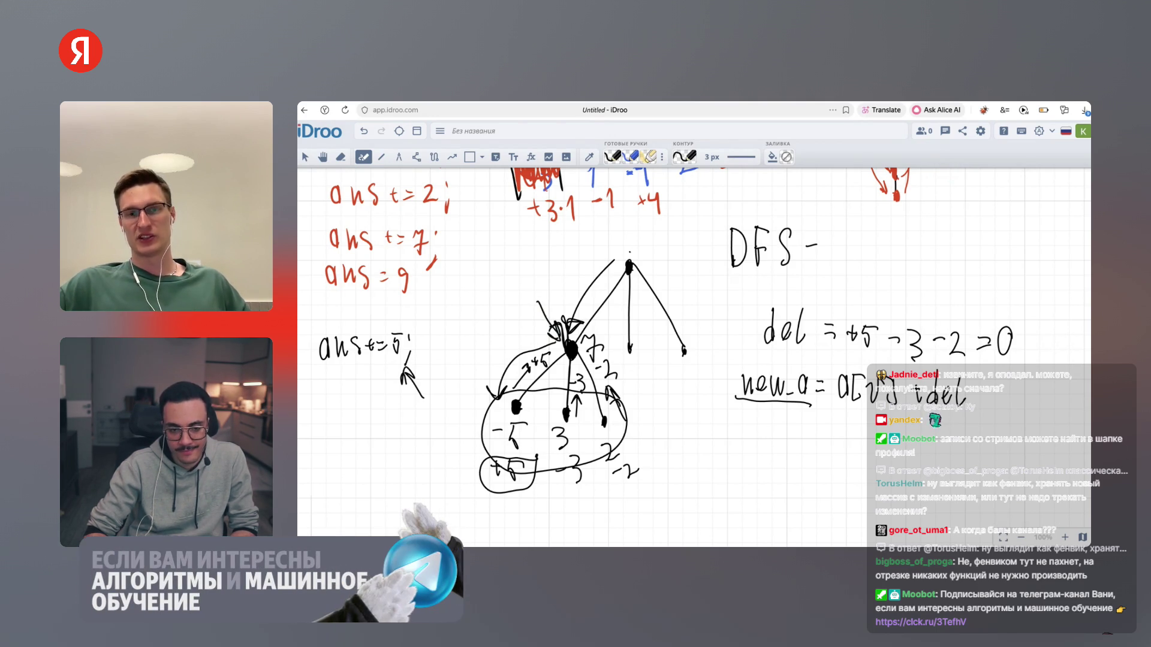
pyautogui.press('h')
pyautogui.moveTo(599, 359)
pyautogui.mouseDown()
pyautogui.moveTo(595, 325)
pyautogui.moveTo(598, 338)
pyautogui.mouseUp()
pyautogui.press('p')
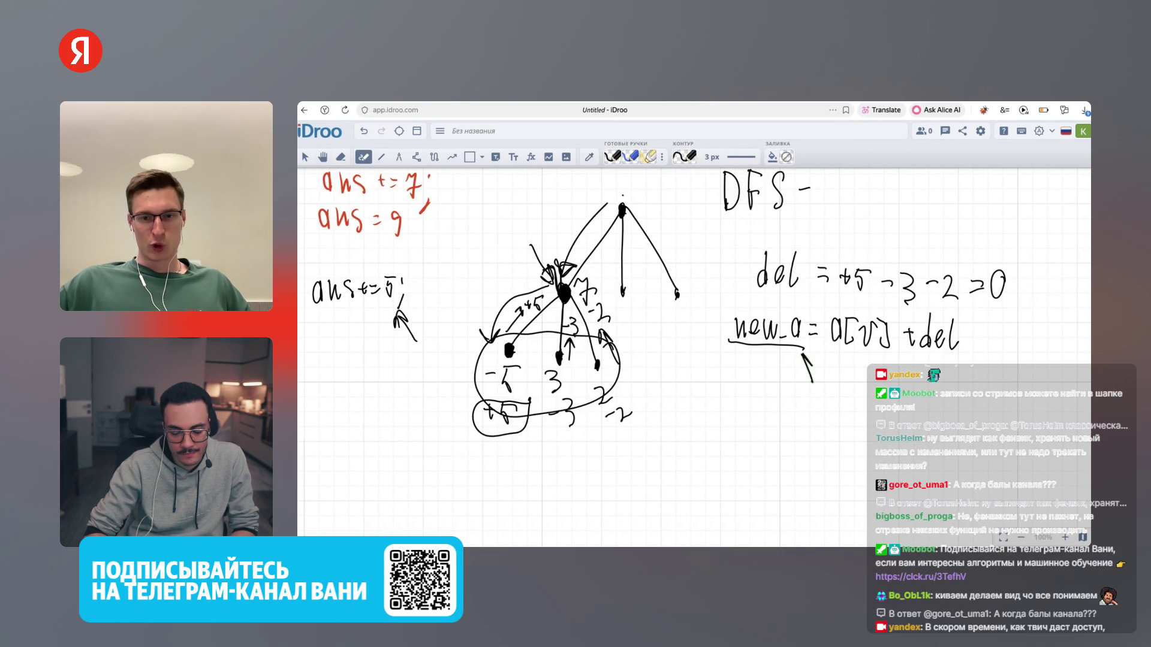
# Write 'ans += |new_a|' beside the small tree
pyautogui.moveTo(730, 388)
pyautogui.mouseDown()
pyautogui.moveTo(731, 413)
pyautogui.moveTo(784, 398)
pyautogui.moveTo(815, 419)
pyautogui.mouseUp()
pyautogui.moveTo(669, 396); pyautogui.dragTo(671, 410)
pyautogui.moveTo(679, 389); pyautogui.dragTo(681, 406)
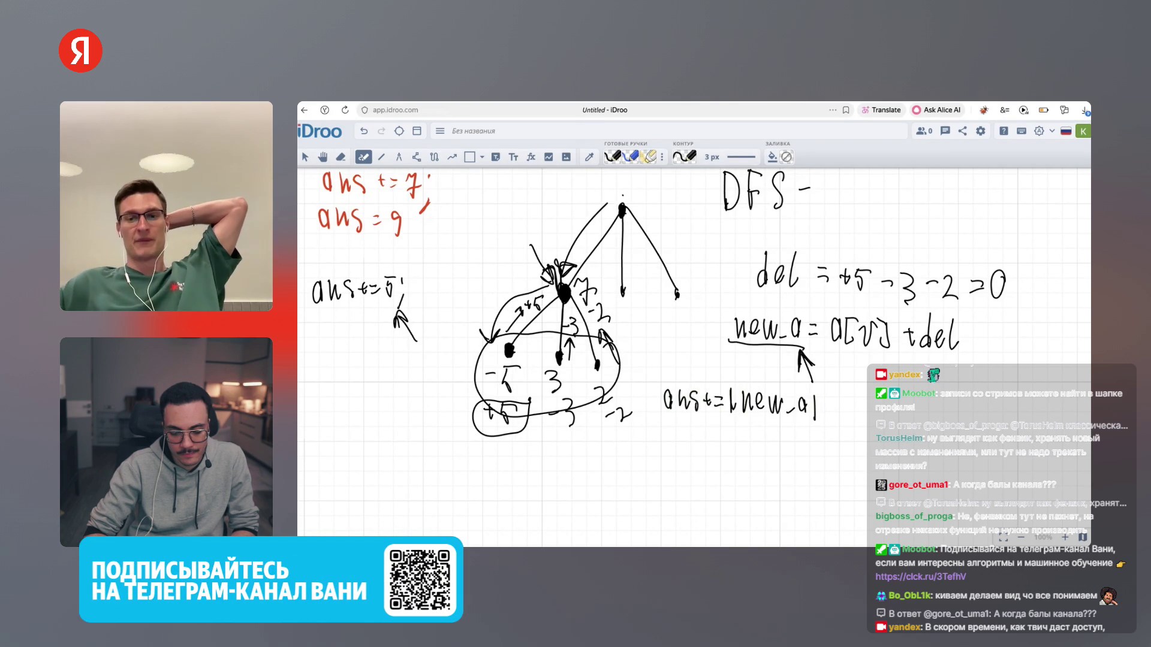
pyautogui.press('h')
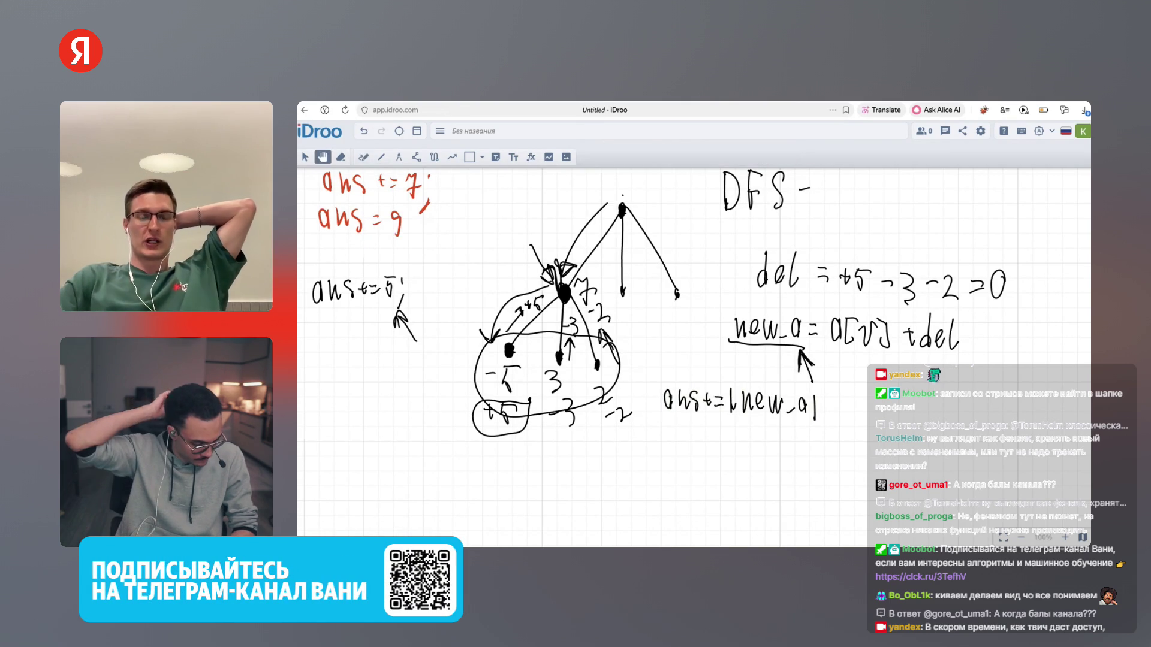
pyautogui.press('p')
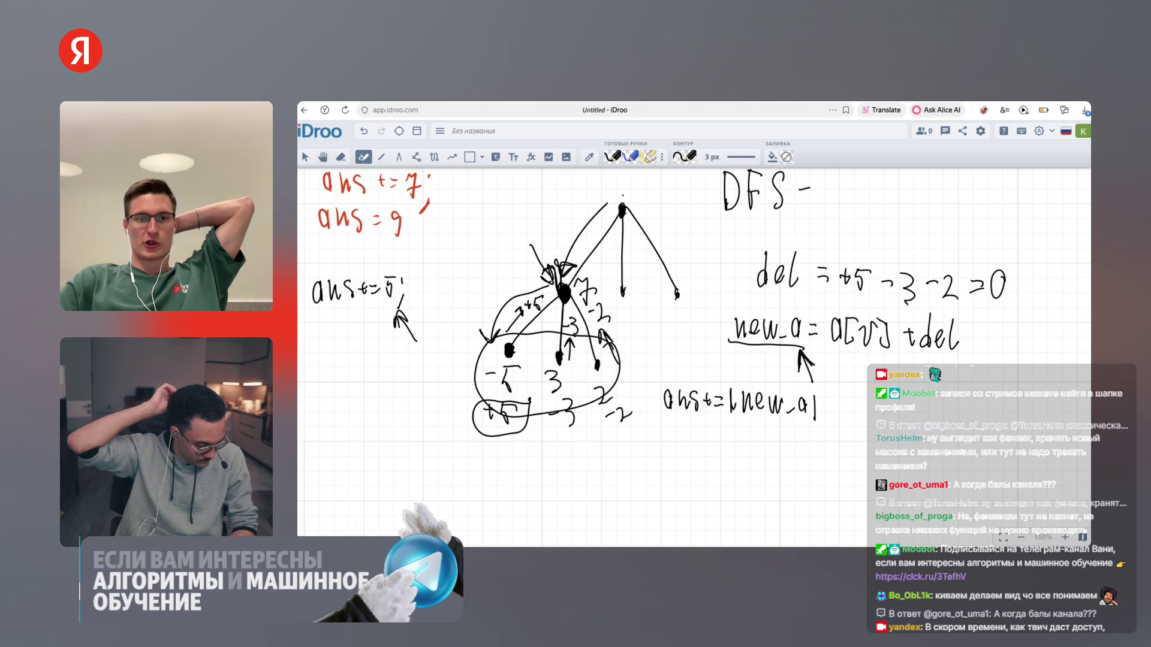
# Draw an arrow from the middle node up to the root and loop around the -5 and middle nodes
pyautogui.moveTo(558, 264); pyautogui.dragTo(607, 197)
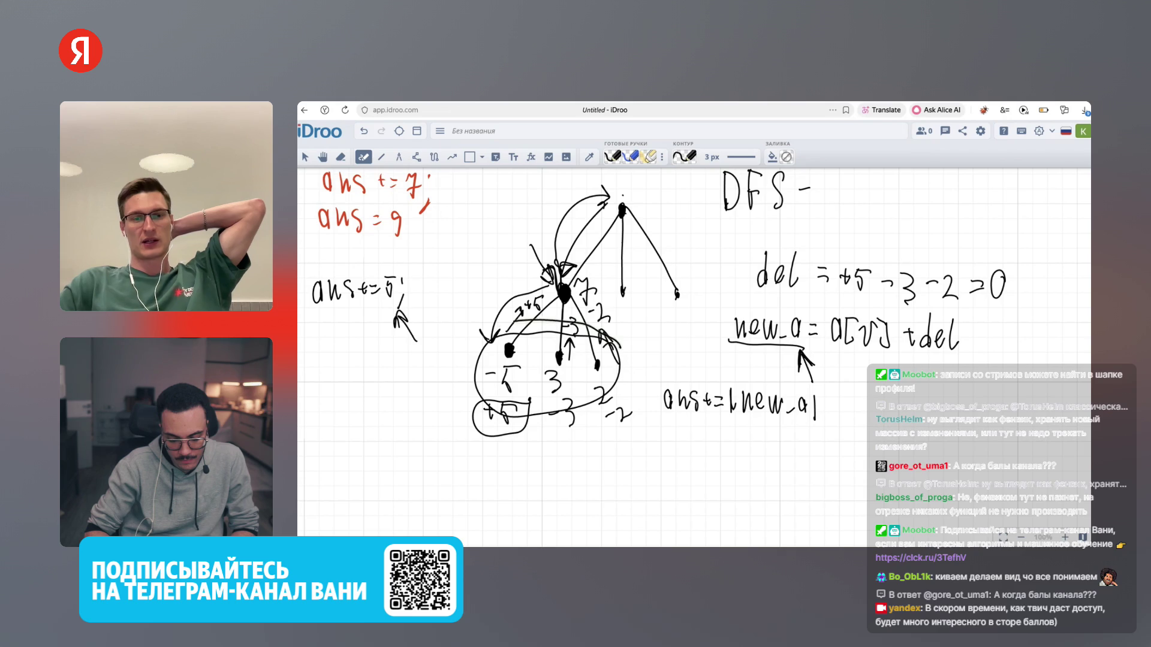
pyautogui.moveTo(545, 323); pyautogui.dragTo(544, 378)
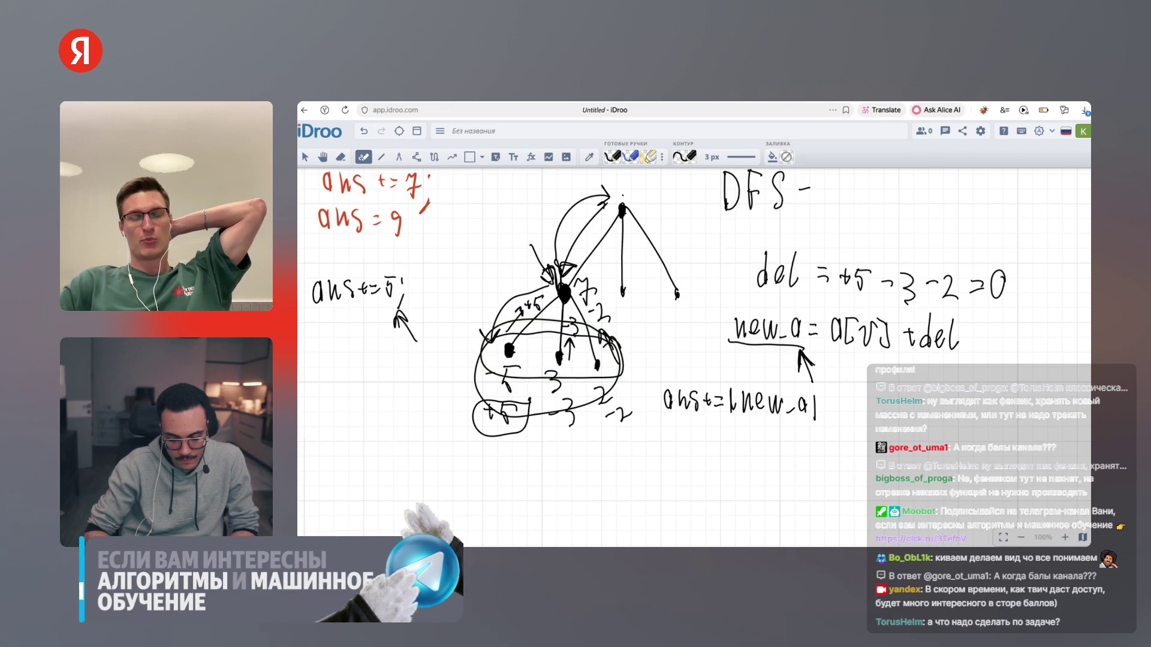
pyautogui.moveTo(557, 273)
pyautogui.mouseDown()
pyautogui.moveTo(575, 318)
pyautogui.moveTo(590, 270)
pyautogui.mouseUp()
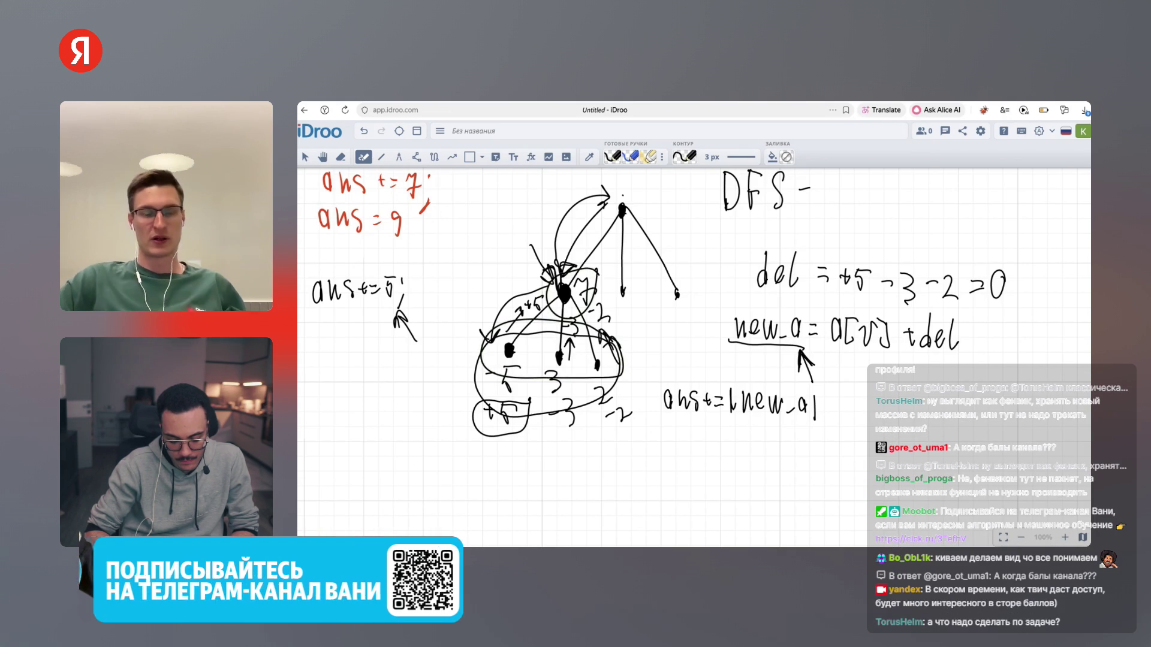
pyautogui.press('h')
pyautogui.moveTo(600, 360); pyautogui.dragTo(585, 318)
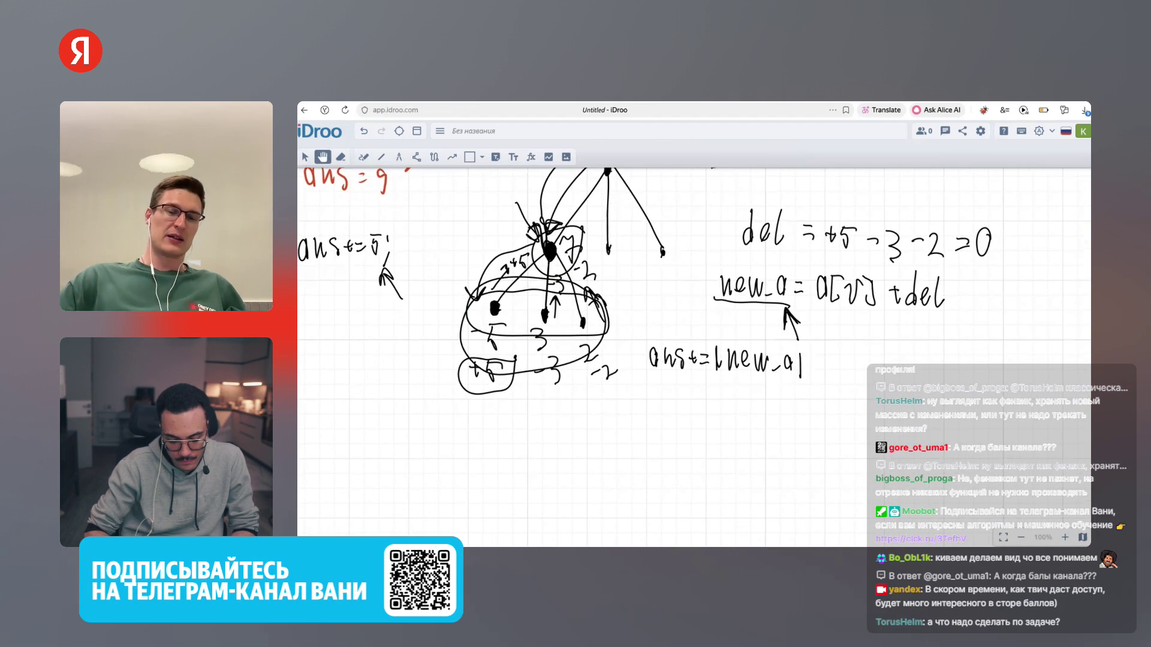
# Underline del, write 'del += -new_a' below the ans line, and add a curved arrow by the middle node
pyautogui.press('p')
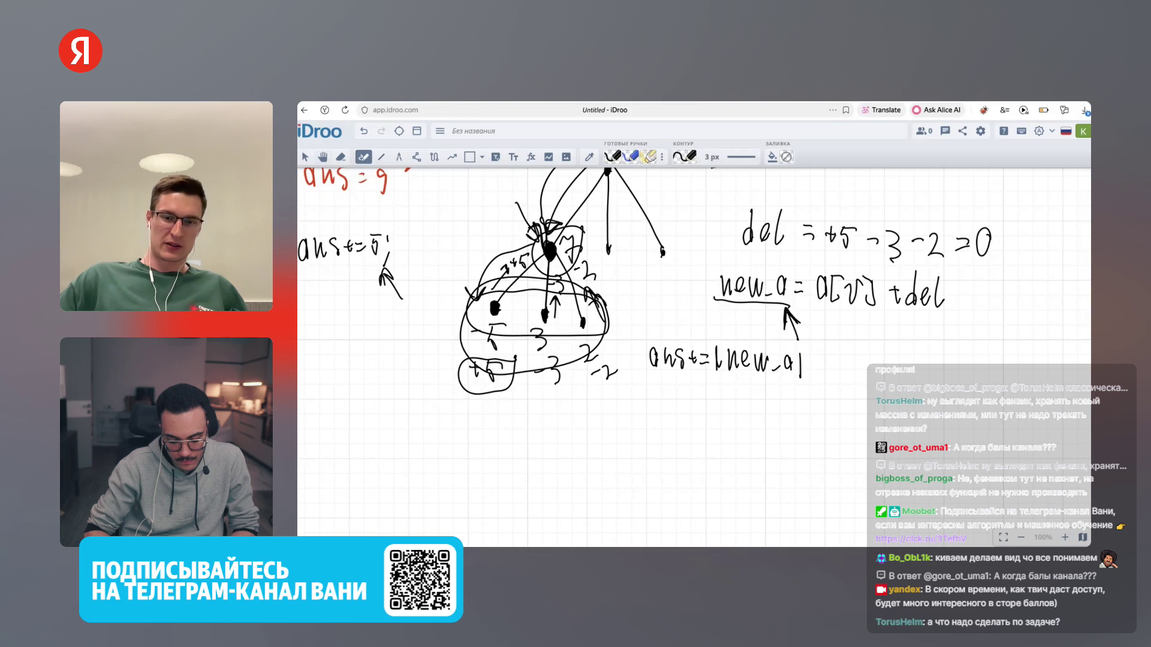
pyautogui.moveTo(732, 407); pyautogui.dragTo(741, 406)
pyautogui.moveTo(739, 256)
pyautogui.mouseDown()
pyautogui.moveTo(788, 254)
pyautogui.moveTo(771, 257)
pyautogui.mouseUp()
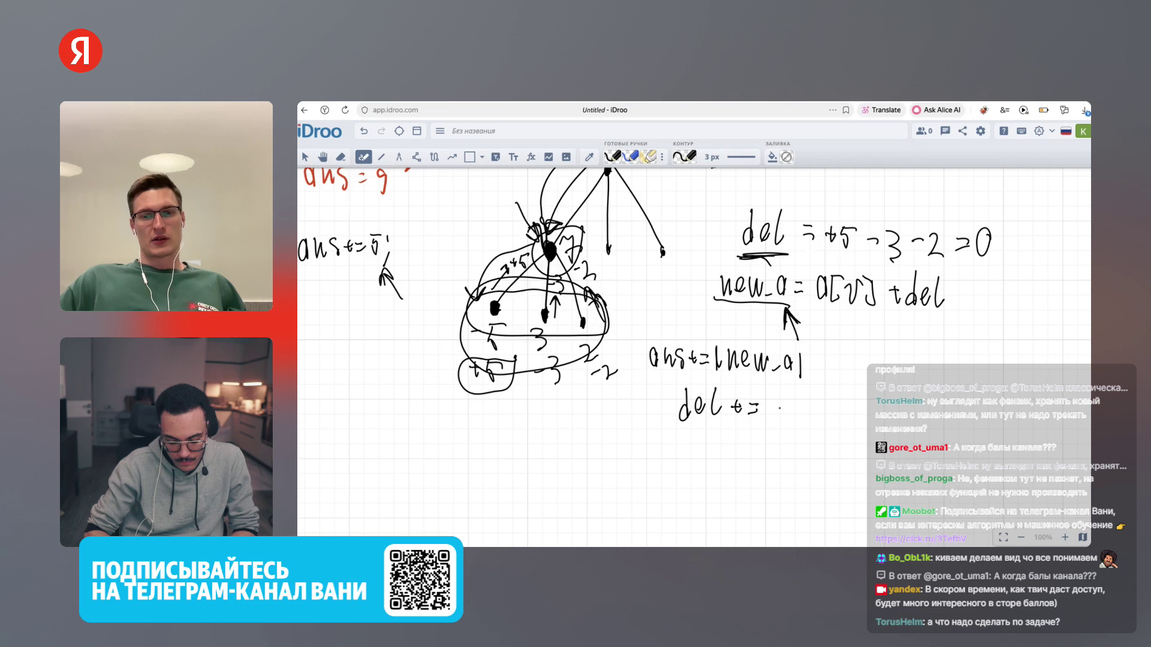
pyautogui.moveTo(779, 410); pyautogui.dragTo(795, 408)
pyautogui.moveTo(810, 401)
pyautogui.mouseDown()
pyautogui.moveTo(823, 420)
pyautogui.moveTo(842, 402)
pyautogui.moveTo(854, 419)
pyautogui.mouseUp()
pyautogui.moveTo(850, 422); pyautogui.dragTo(880, 429)
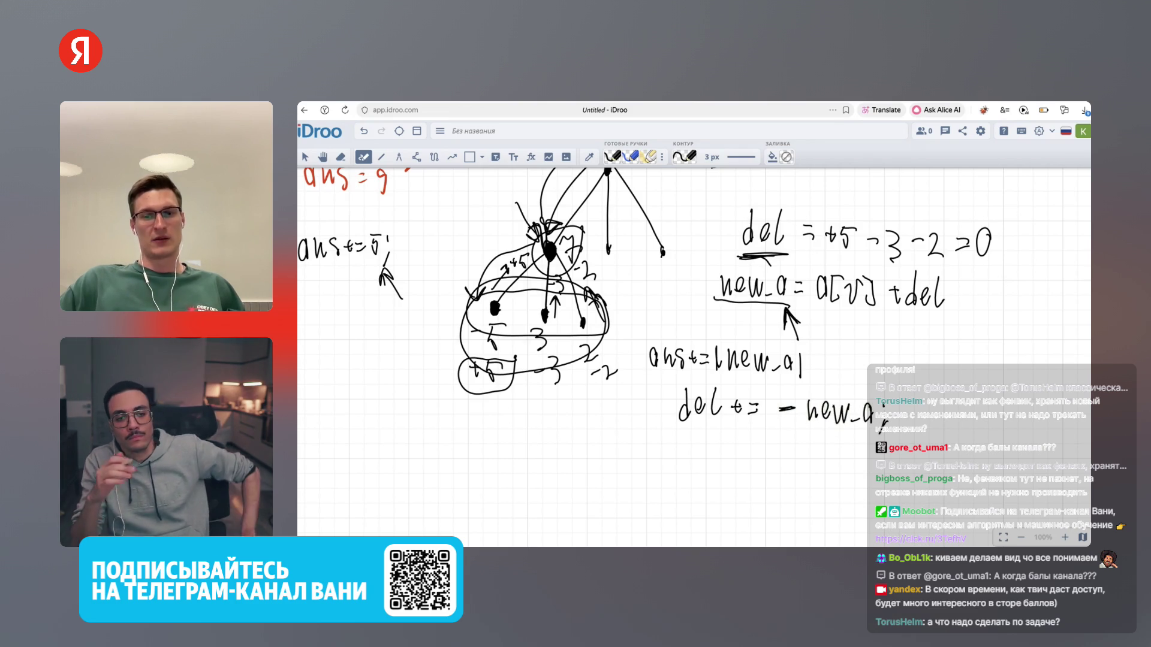
pyautogui.moveTo(618, 271); pyautogui.dragTo(587, 247)
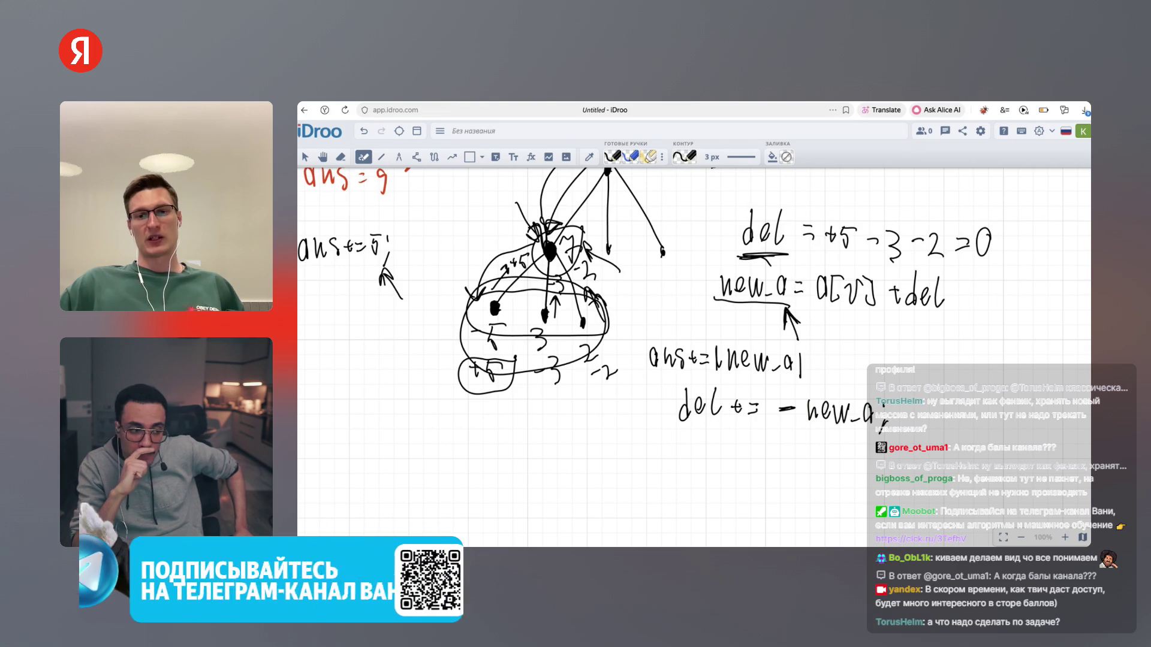
# Loop around the 'del += -new_a' line and begin writing X+del beside the root
pyautogui.moveTo(778, 393); pyautogui.dragTo(864, 392)
pyautogui.moveTo(699, 437); pyautogui.dragTo(830, 434)
pyautogui.moveTo(896, 419); pyautogui.dragTo(863, 391)
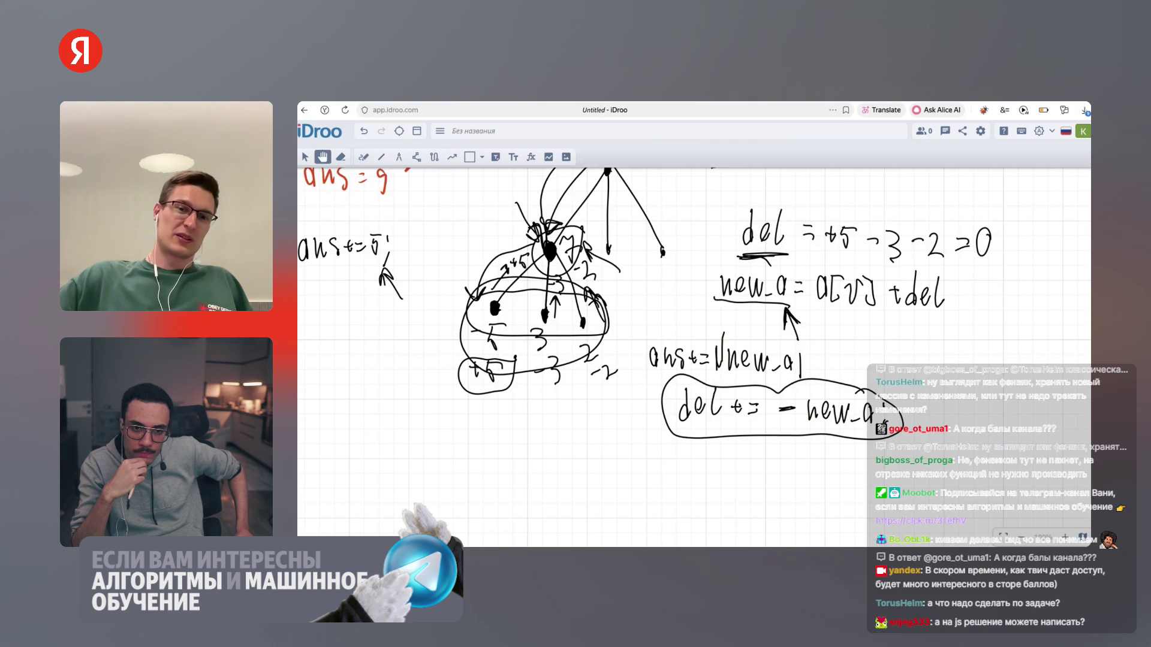
pyautogui.scroll(3, 694, 359)
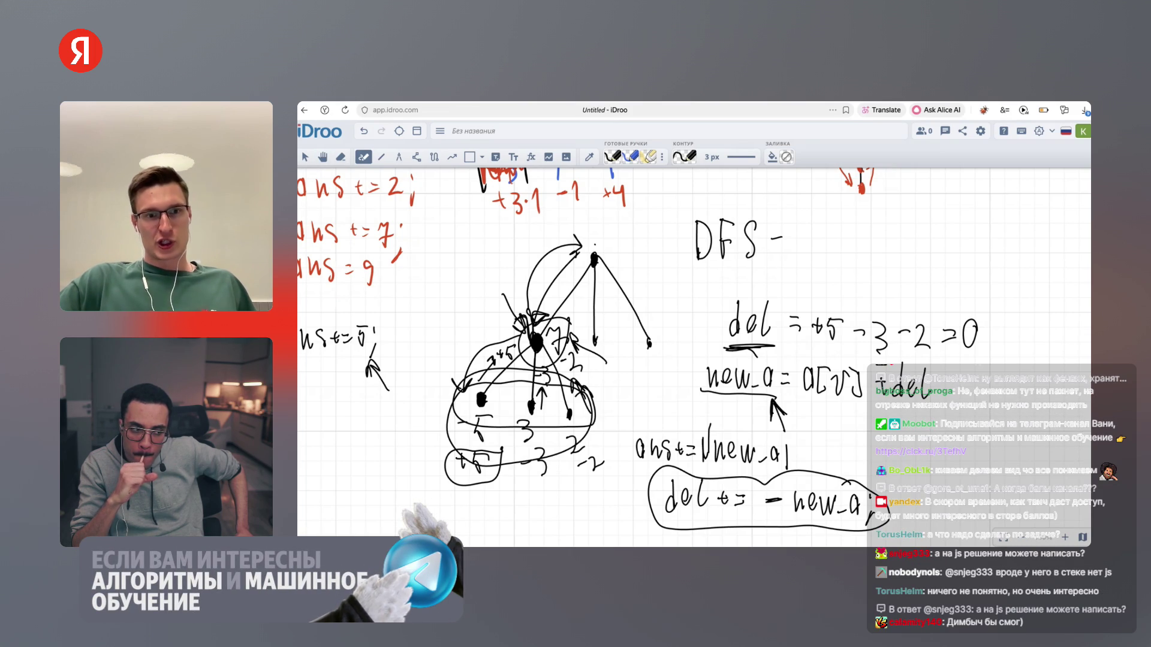
pyautogui.moveTo(582, 227)
pyautogui.mouseDown()
pyautogui.moveTo(598, 244)
pyautogui.moveTo(578, 244)
pyautogui.mouseUp()
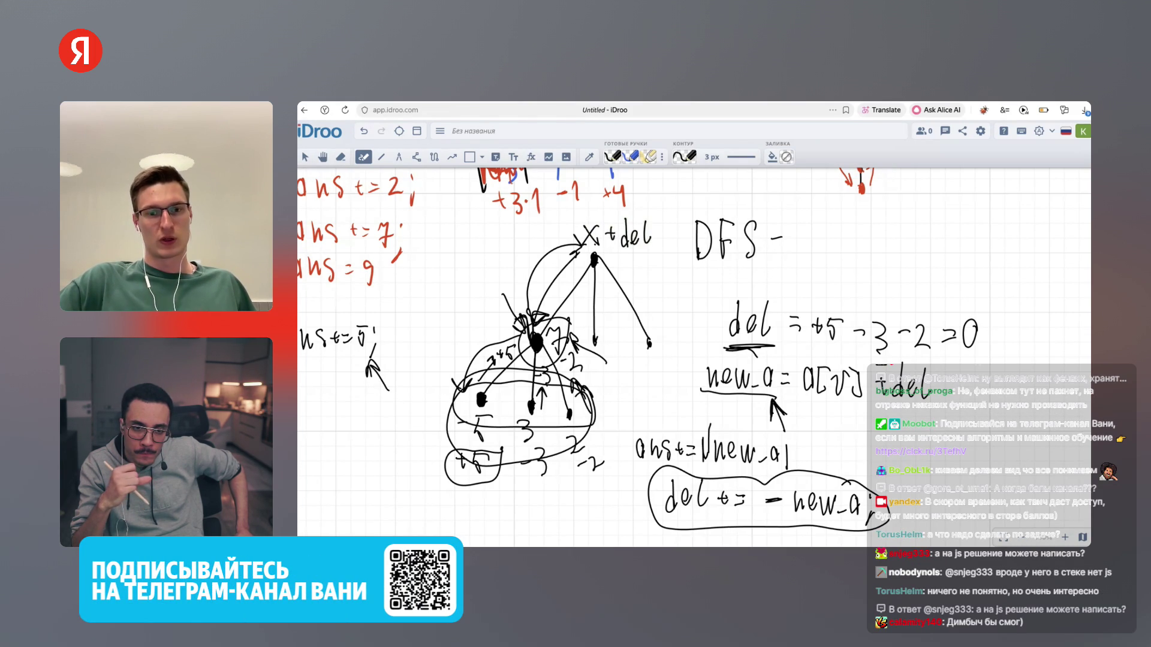
# Draw arrows from the root to new_a and down the left branch, and complete the O(n) estimate
pyautogui.moveTo(636, 253); pyautogui.dragTo(700, 367)
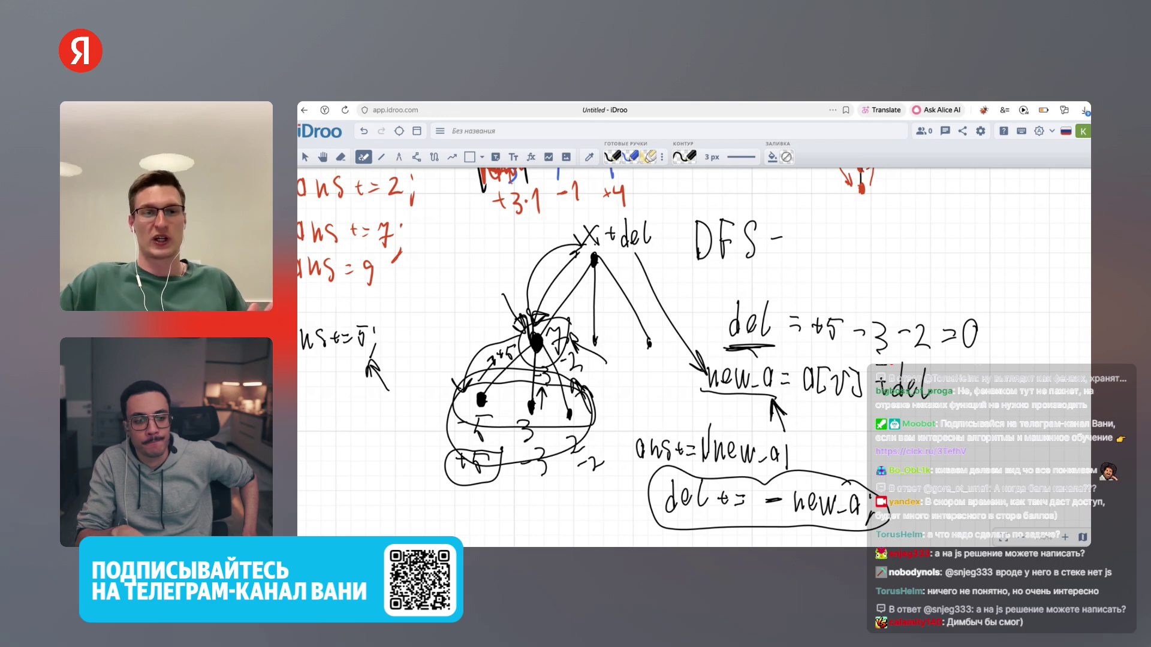
pyautogui.moveTo(561, 264); pyautogui.dragTo(473, 381)
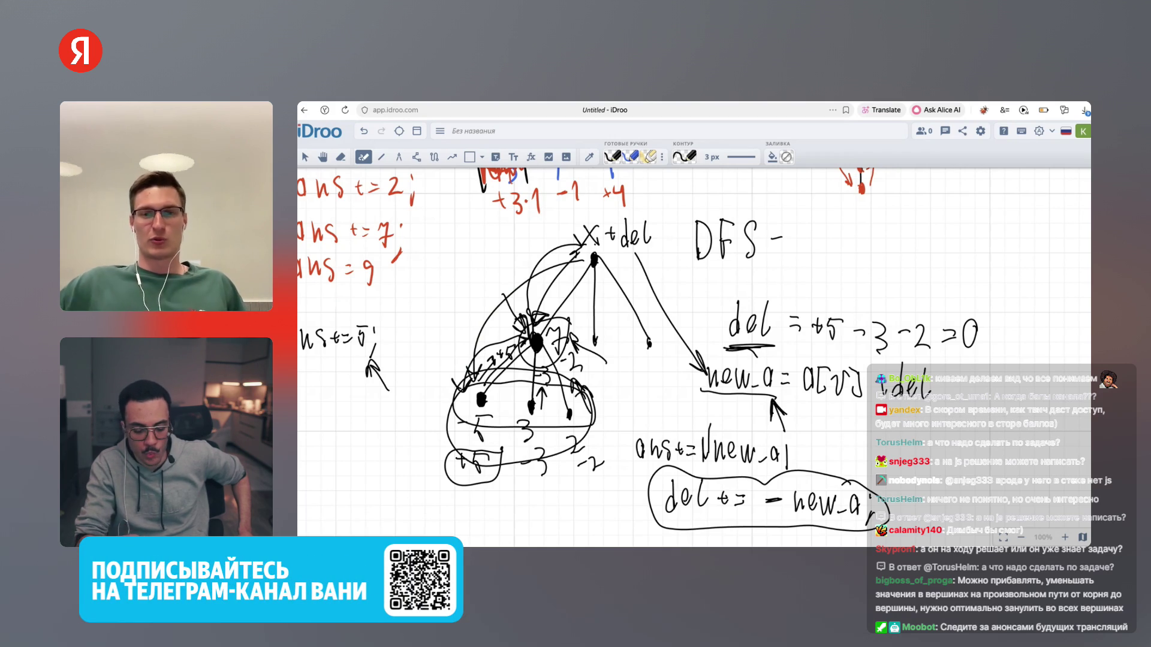
pyautogui.moveTo(898, 279)
pyautogui.mouseDown()
pyautogui.moveTo(909, 277)
pyautogui.moveTo(915, 294)
pyautogui.mouseUp()
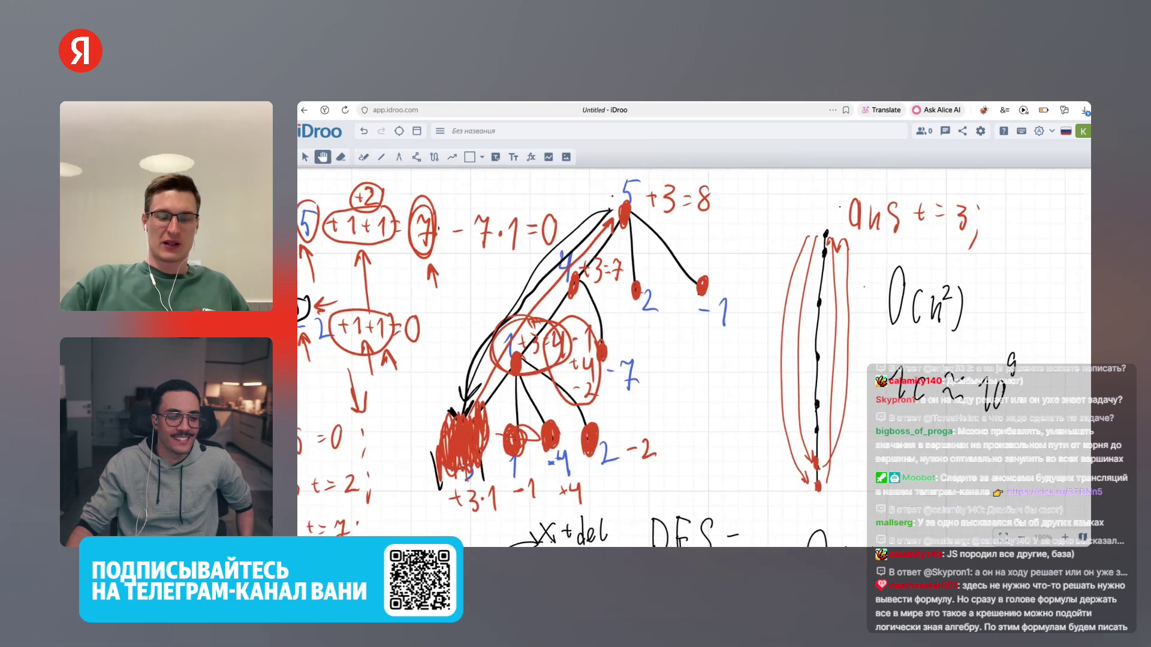
pyautogui.scroll(-2, 689, 360)
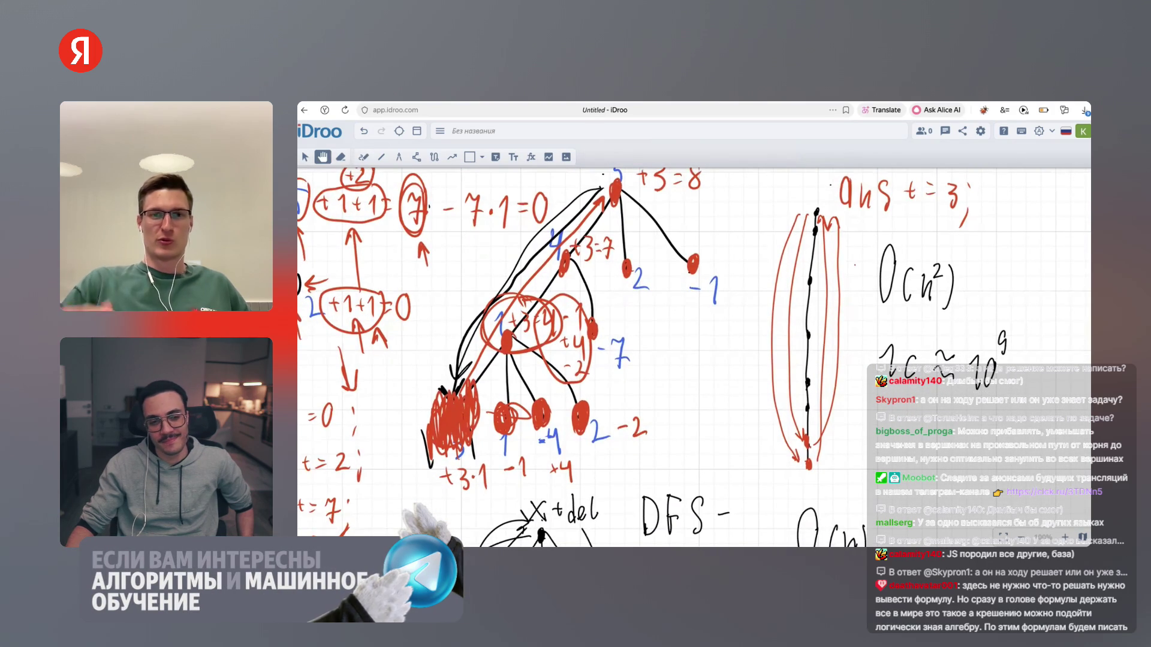
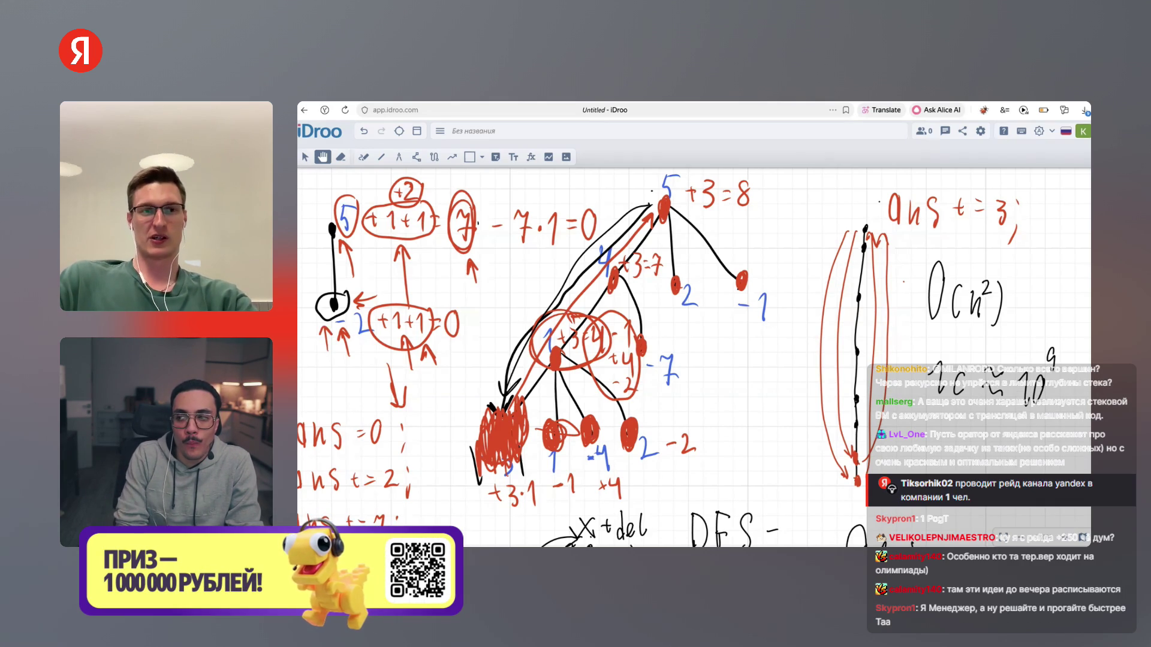
# Switch from the iDroo whiteboard to the CodeRun 'Феодальная реформа' problem tab
pyautogui.hotkey('ctrl', 'Tab')
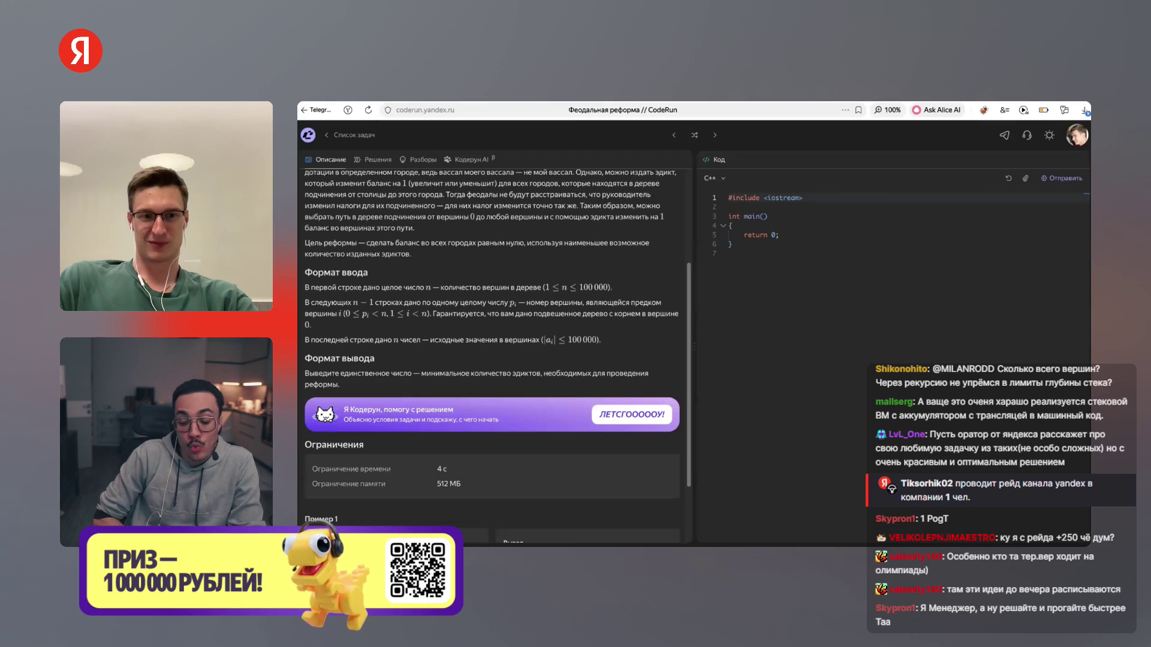
# Add #include <vector> and <algorithm>, read n with cin, and type the adjacency-list declaration
pyautogui.press('Up')
pyautogui.press('Up')
pyautogui.press('Up')
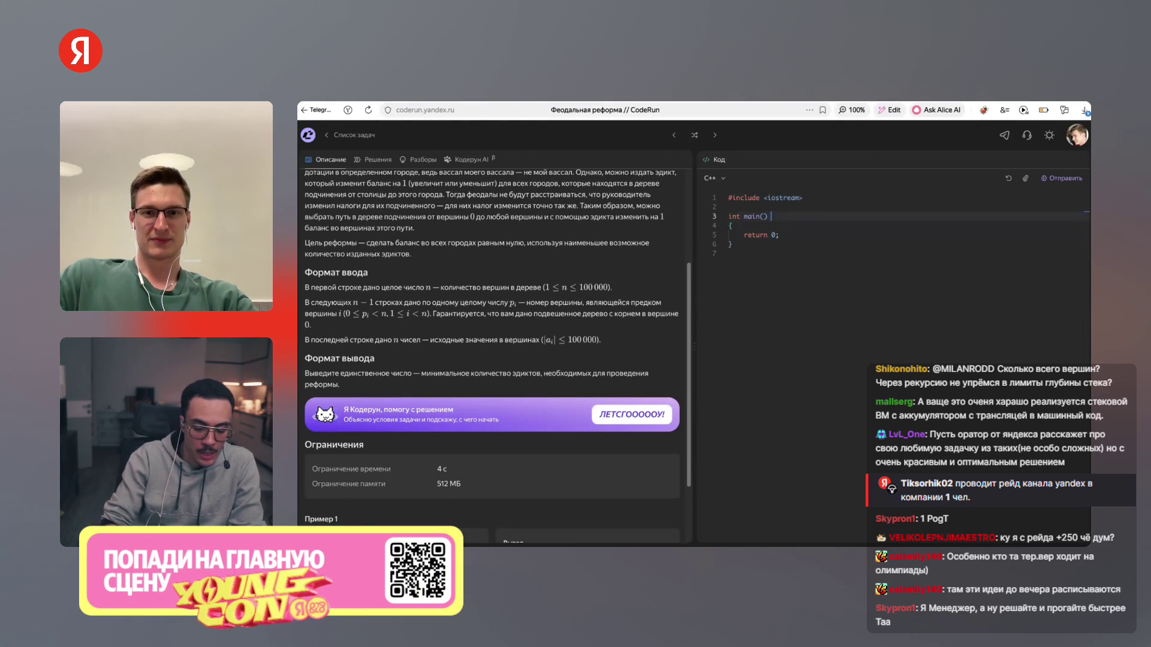
pyautogui.scroll(1, 491, 353)
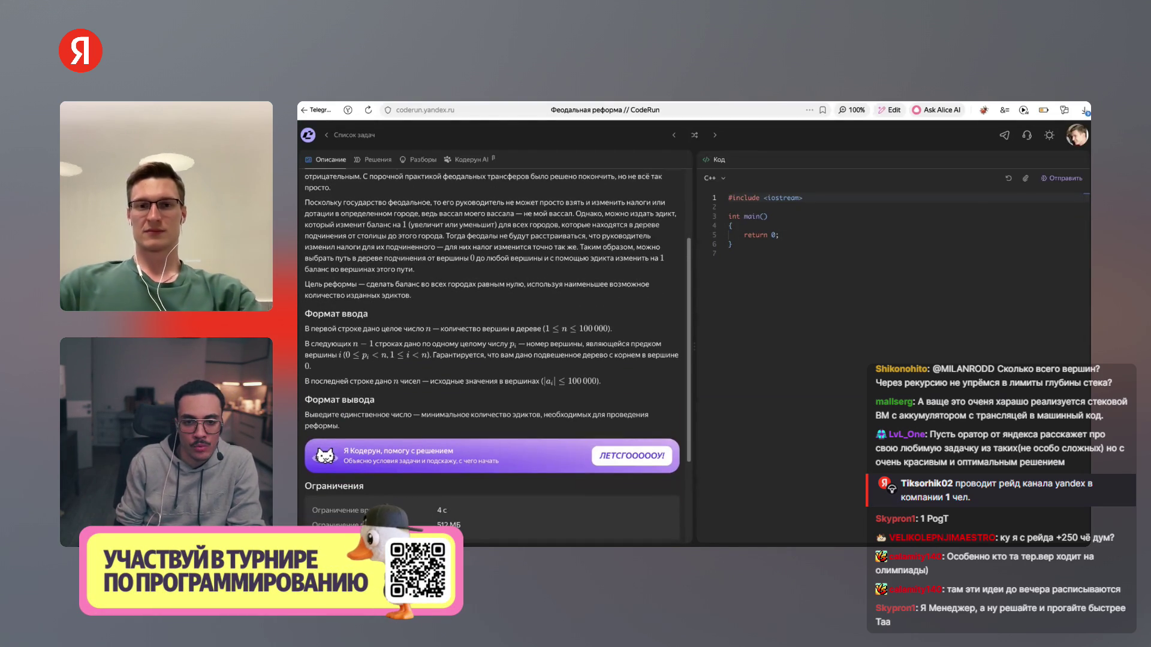
pyautogui.press('Return')
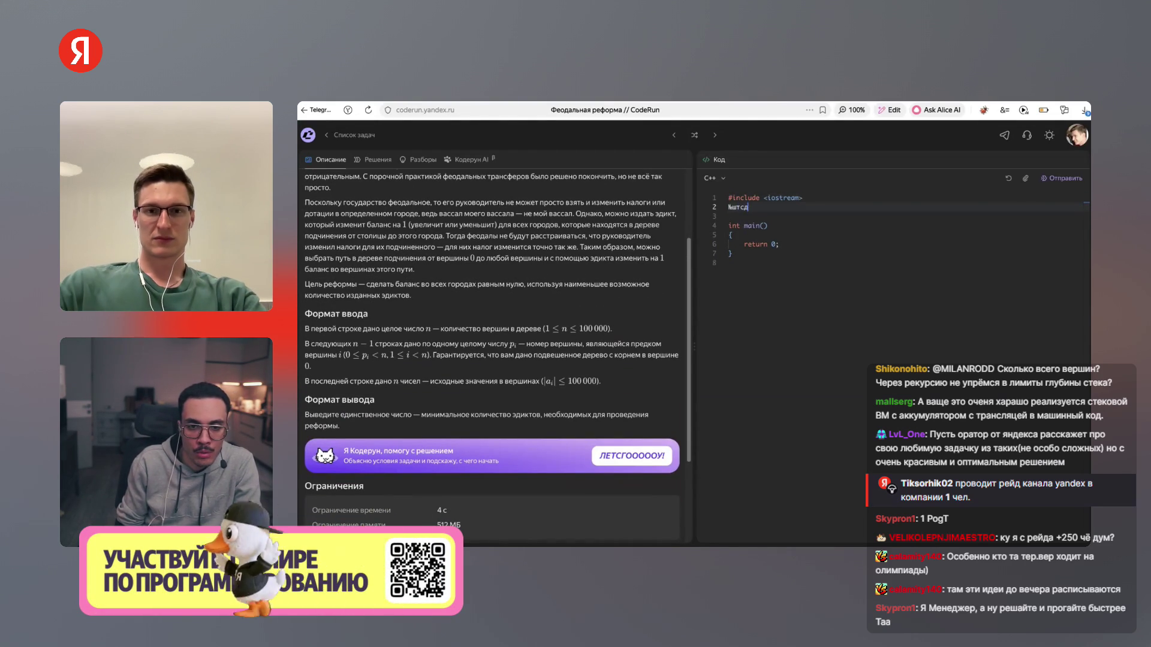
pyautogui.press('BackSpace')
pyautogui.press('BackSpace')
pyautogui.press('BackSpace')
pyautogui.write('#include <vector>')
pyautogui.write('cin >> n;')
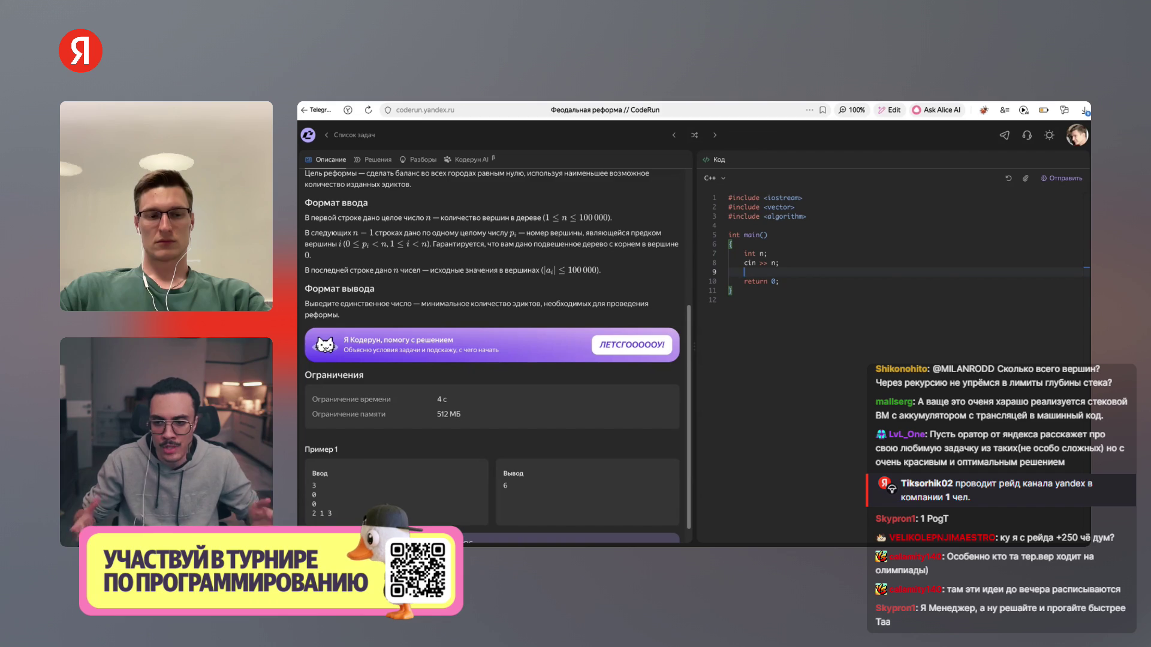
pyautogui.write('v')
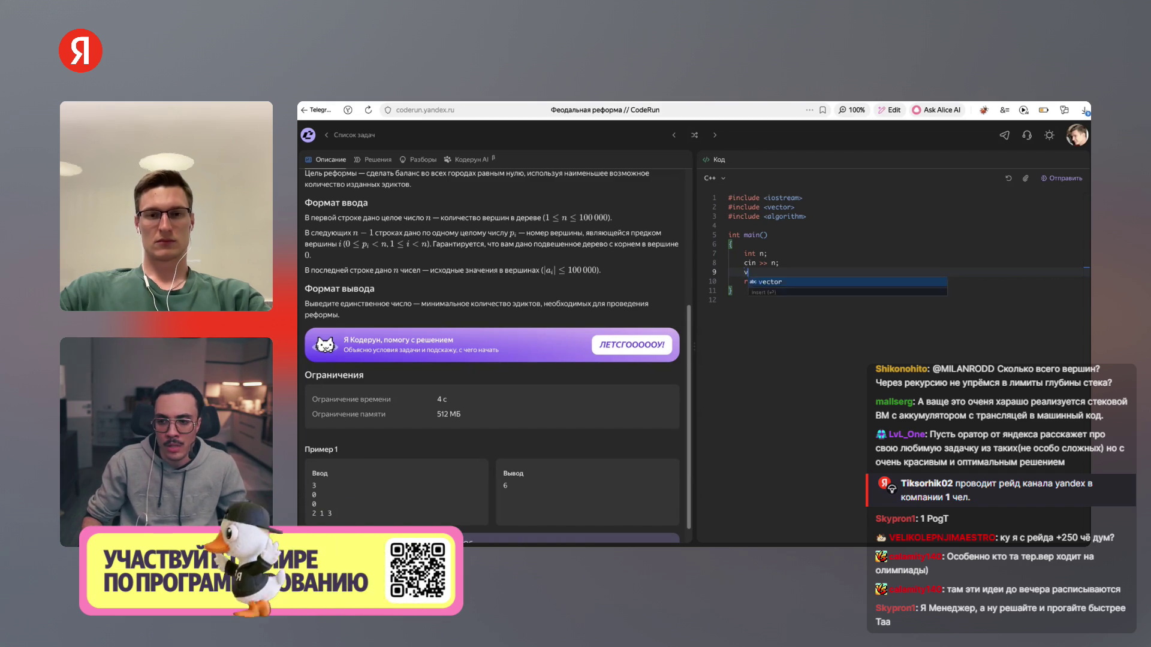
pyautogui.write('ector<vector<int>> g(n, ')
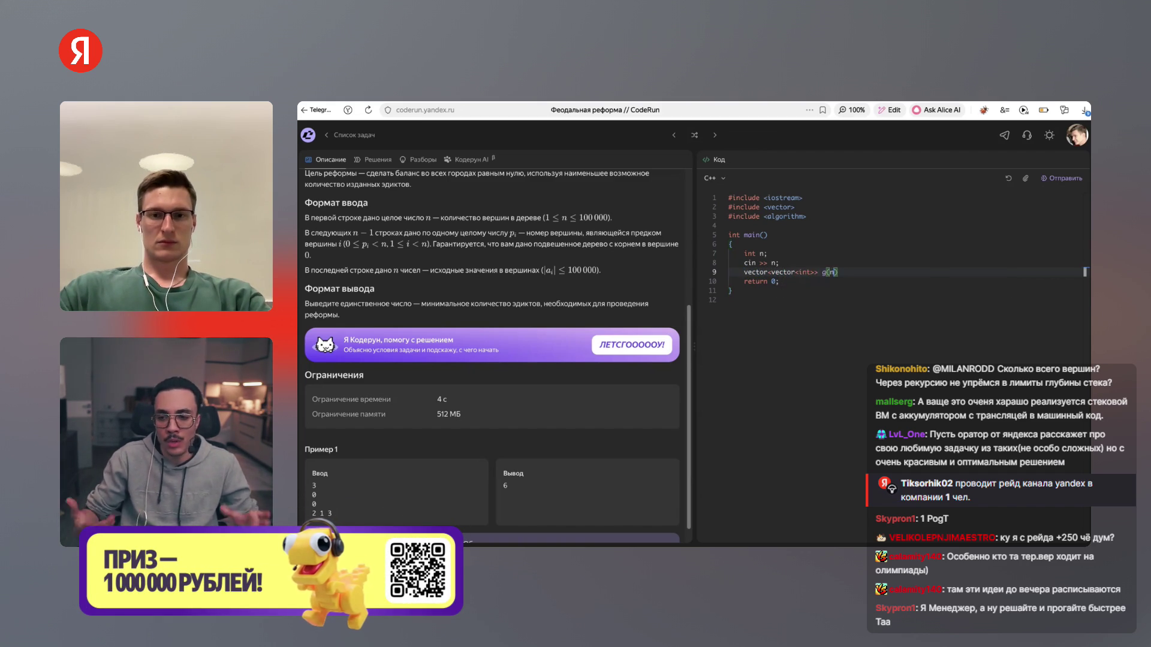
pyautogui.write('vector<int>')
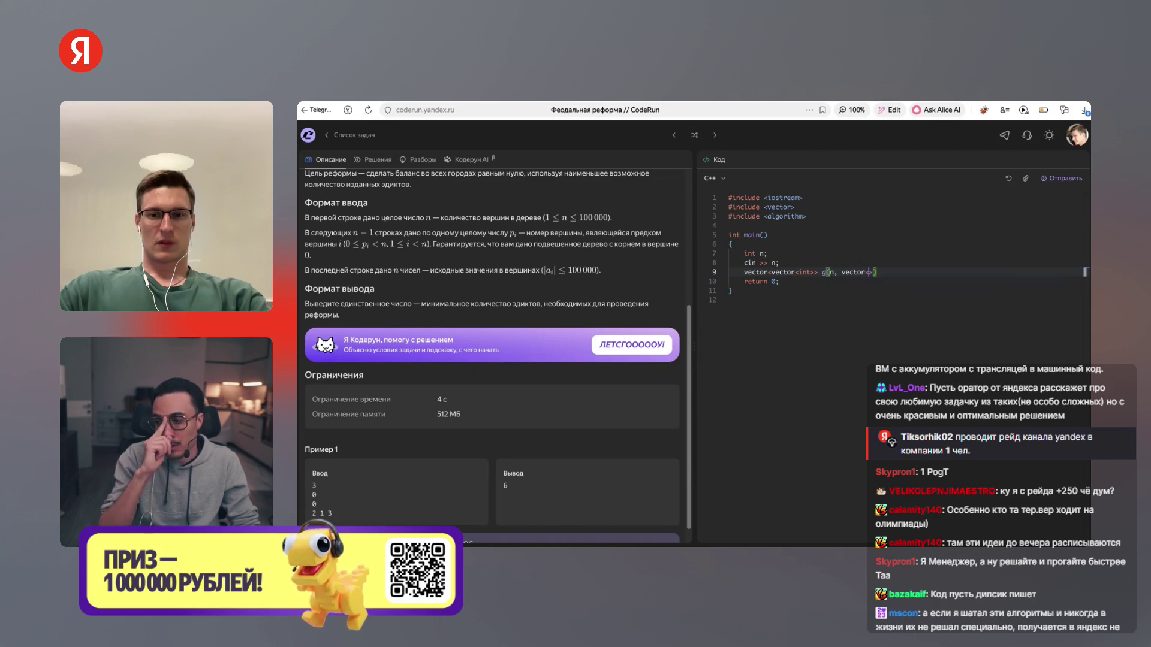
pyautogui.write('())')
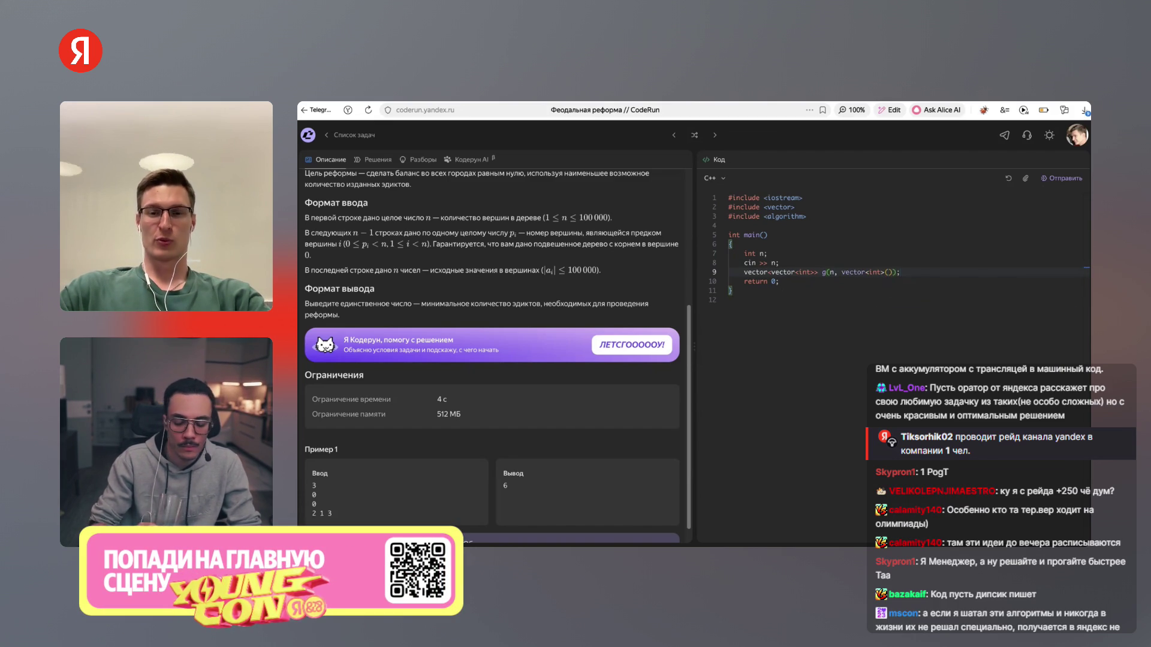
pyautogui.write(';')
# Finish the vector<vector<int>> g(n, vector<int>()); line and start a new line below it
pyautogui.press('Return')
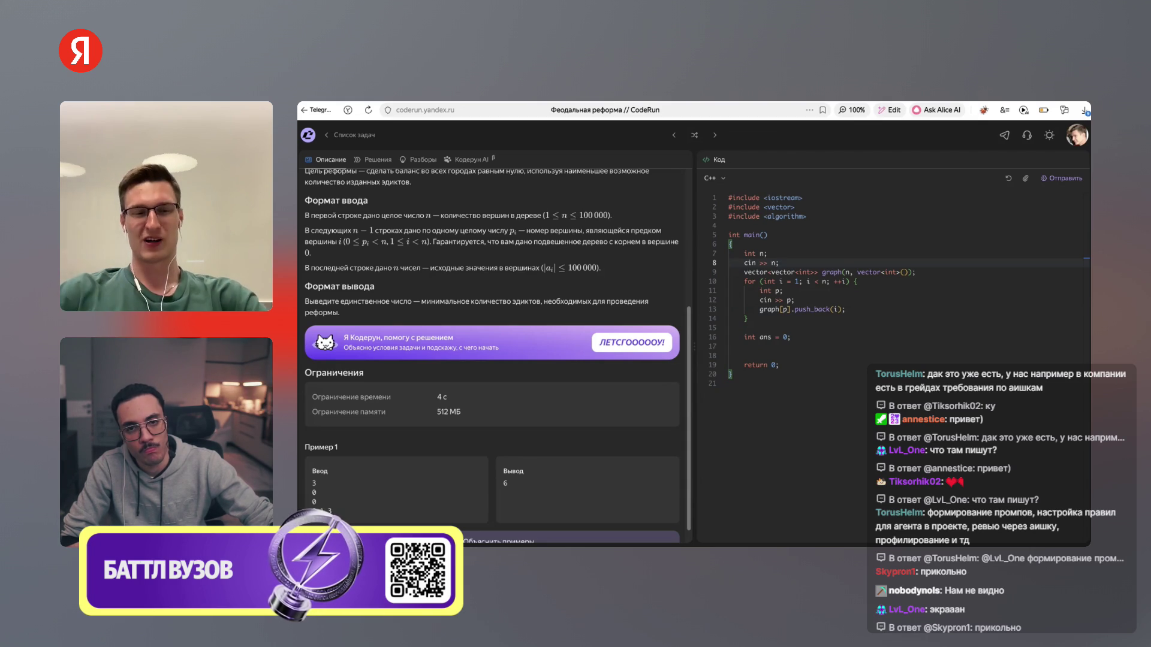
pyautogui.write('raph')
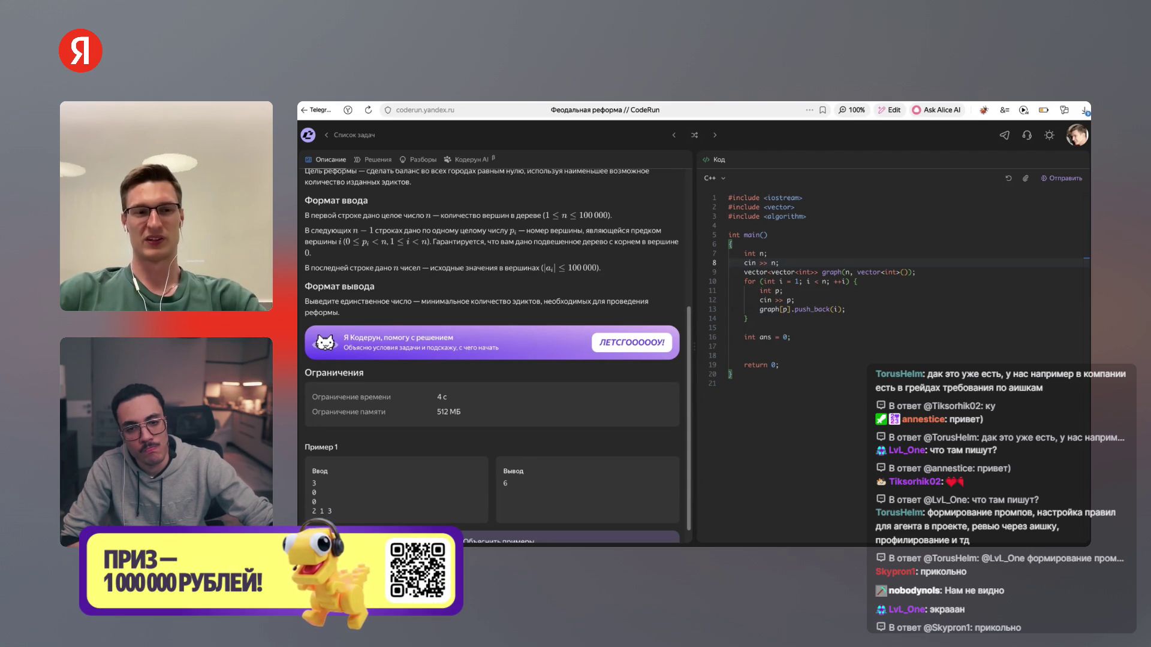
# Highlight the graph declaration's nested vector type and the loop's parent variable p to explain them
pyautogui.doubleClick(782, 272)
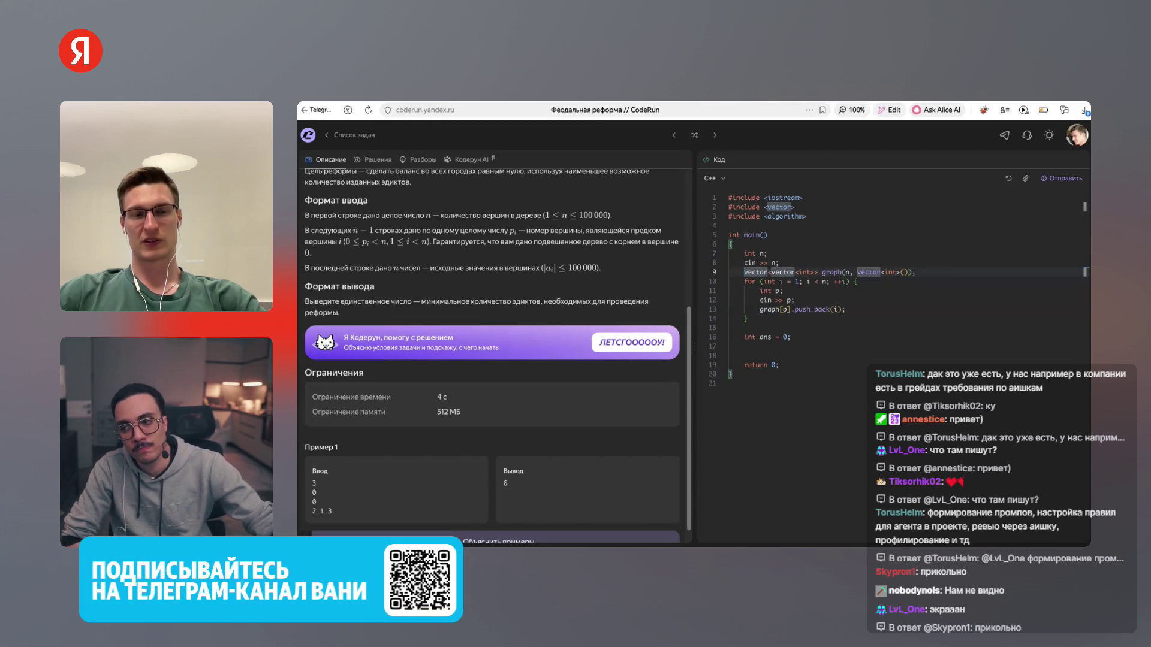
pyautogui.hotkey('ctrl', 'shift', 'Right')
pyautogui.hotkey('ctrl', 'shift', 'Right')
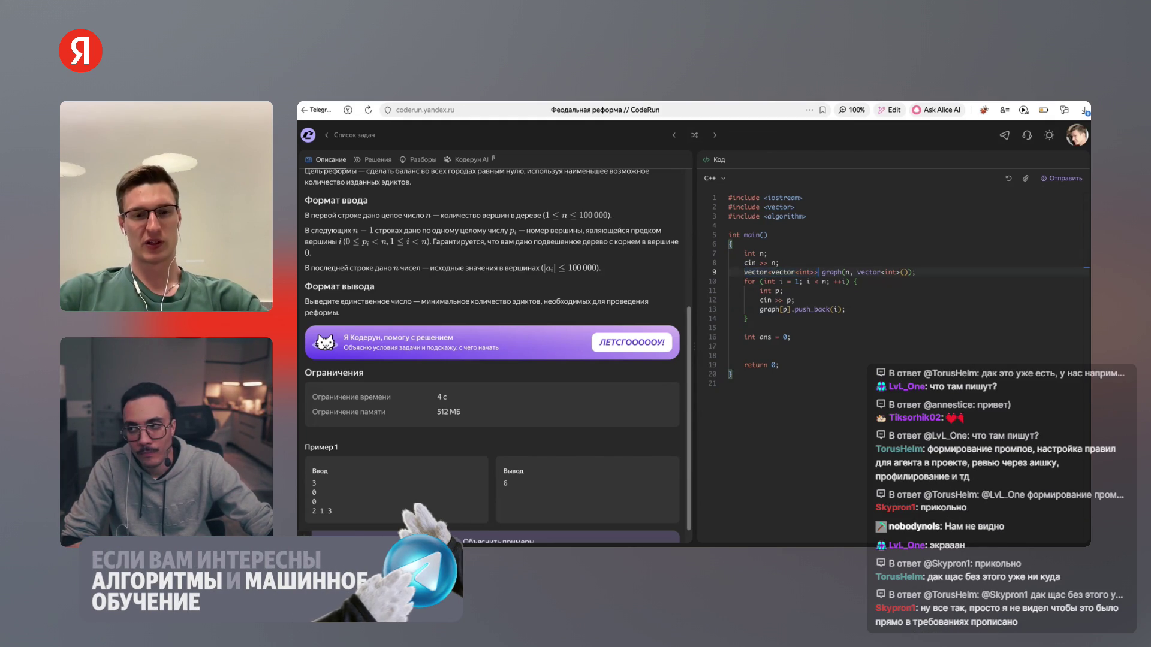
pyautogui.click(822, 272)
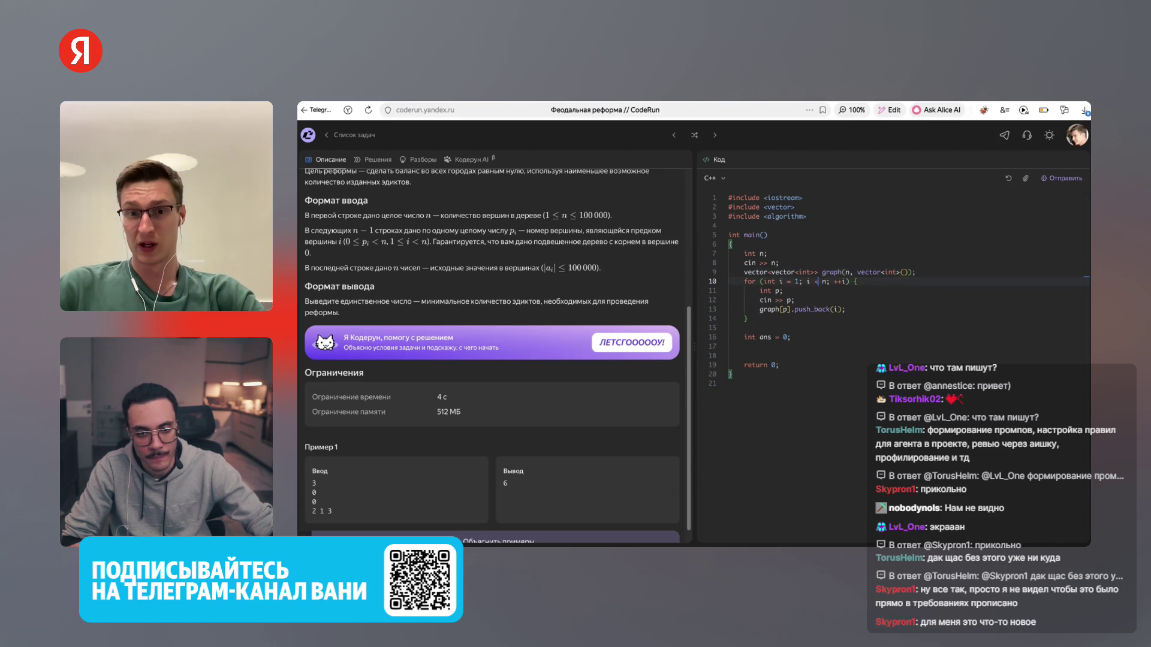
pyautogui.moveTo(759, 291); pyautogui.dragTo(795, 300)
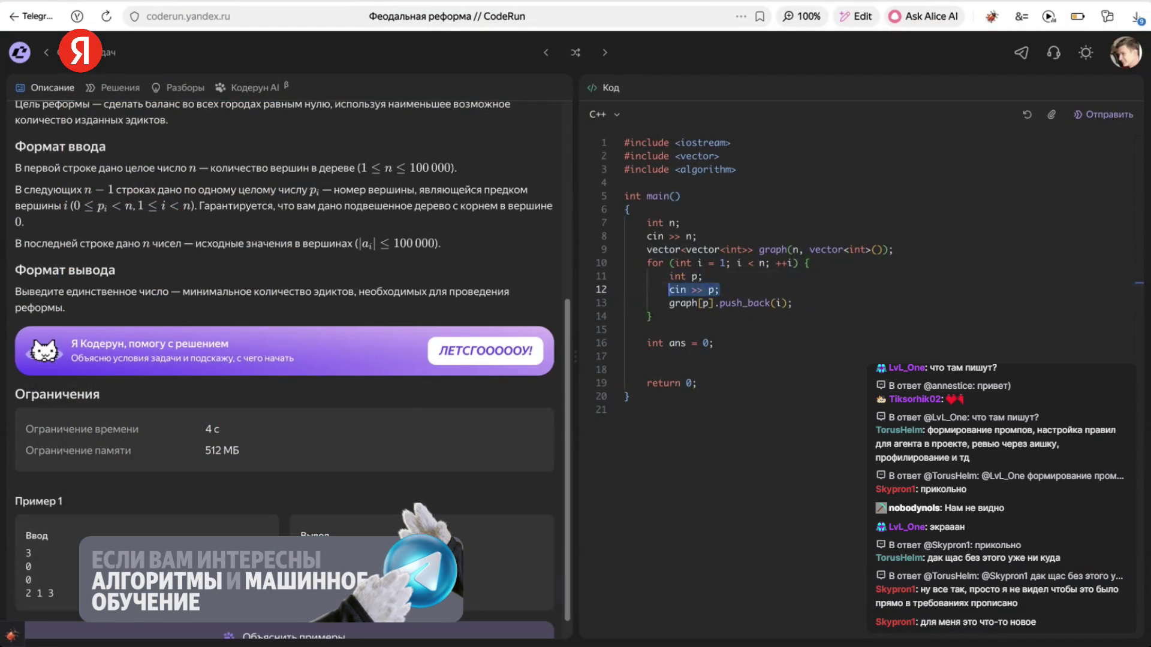
# Declare vector<int> a(n), read all n values with cin >> a[i], then write dfs(0, graph, a, ans);
pyautogui.click(719, 290)
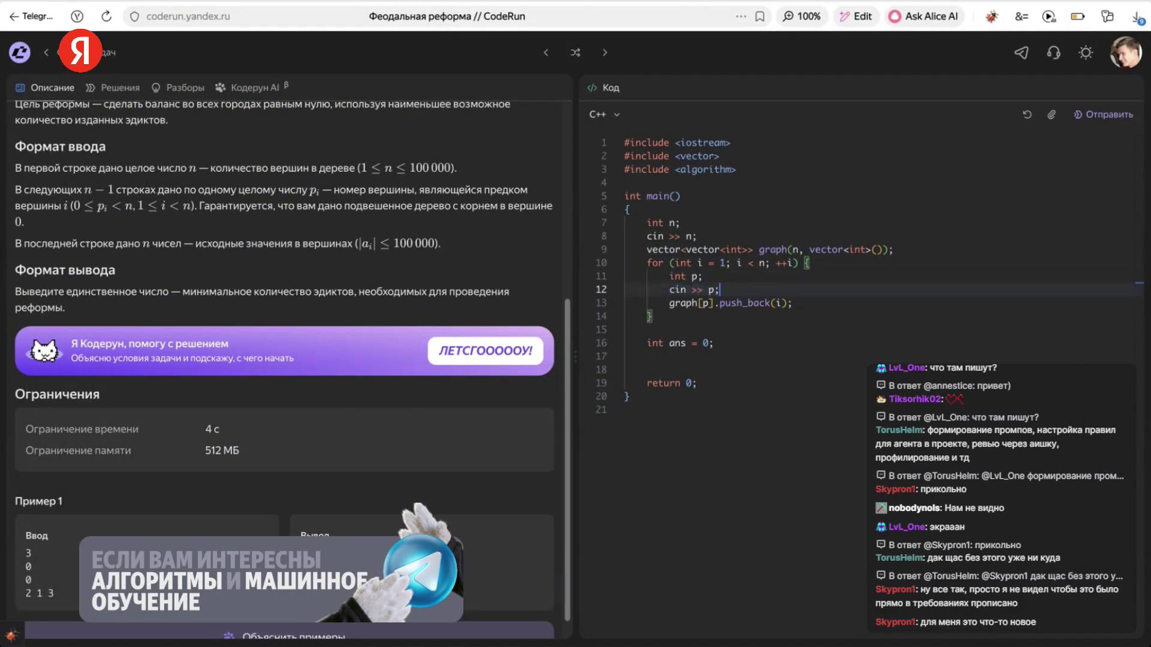
pyautogui.click(625, 330)
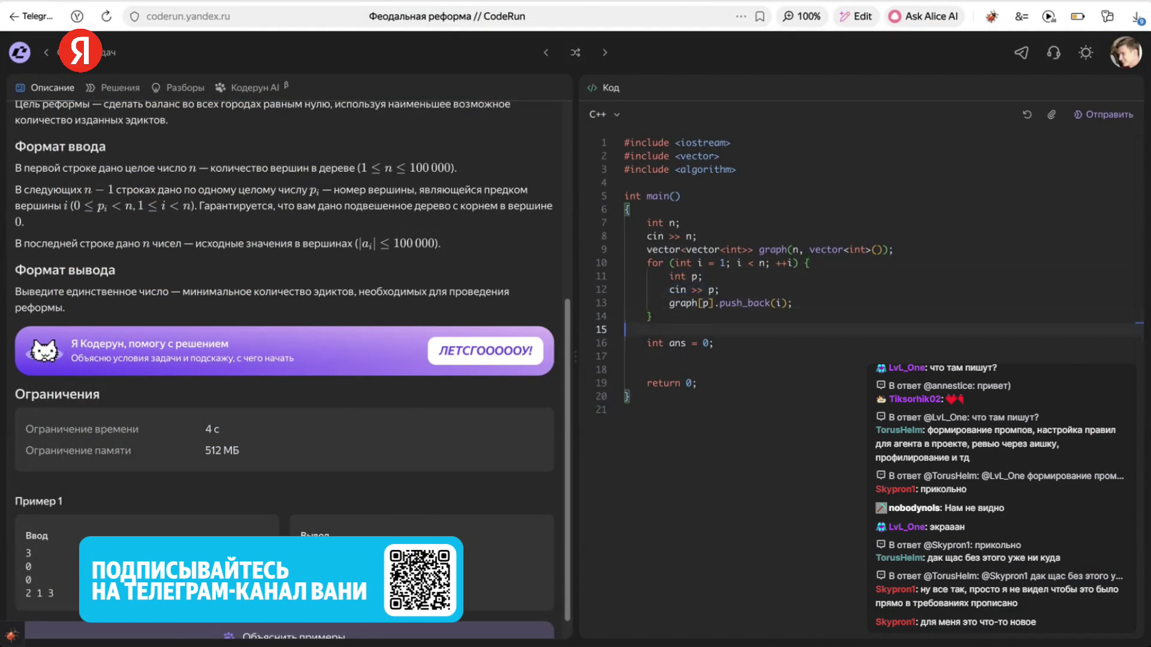
pyautogui.press('Return')
pyautogui.press('Return')
pyautogui.press('Up')
pyautogui.write('vector<int> a')
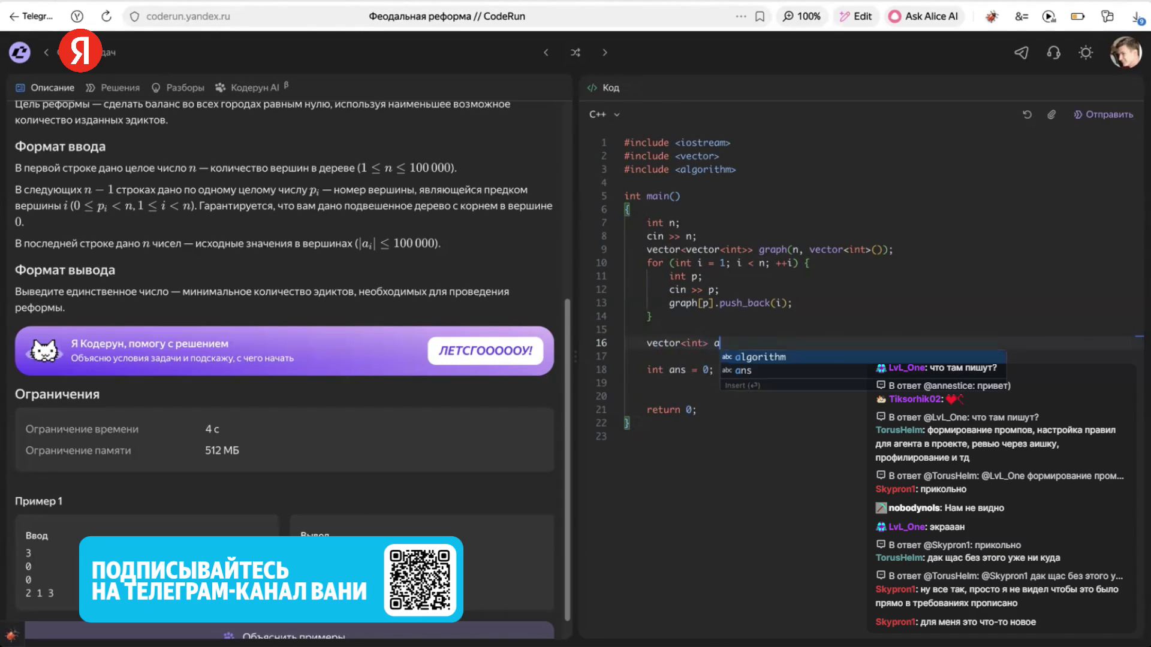
pyautogui.write('(n);')
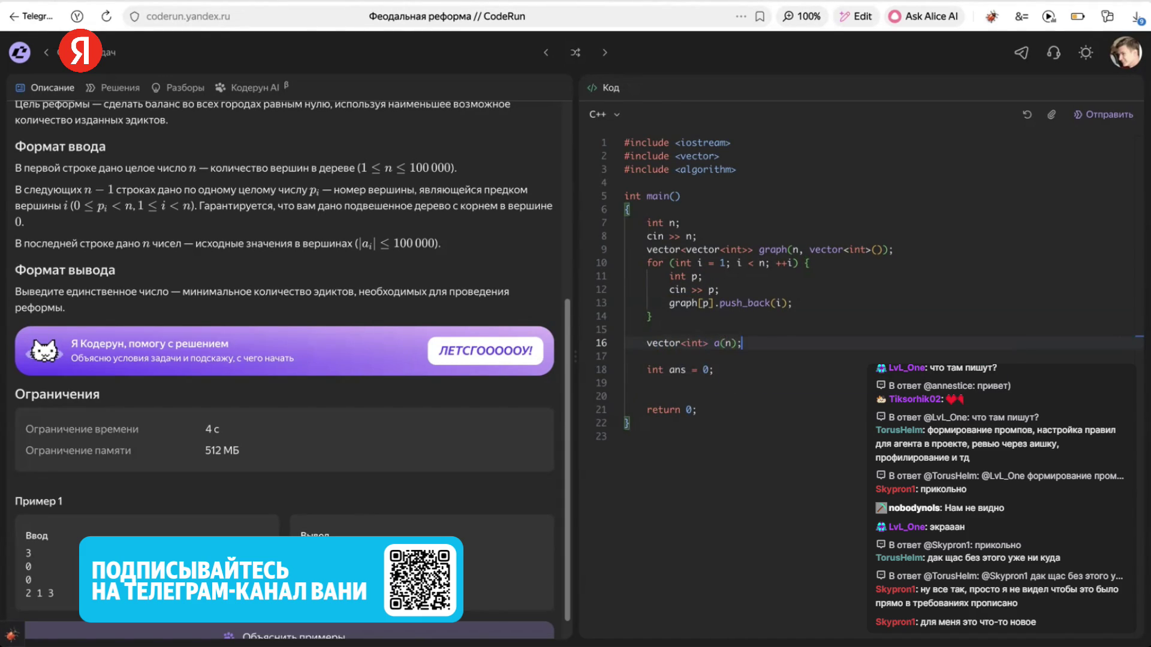
pyautogui.press('Return')
pyautogui.write('for (int ')
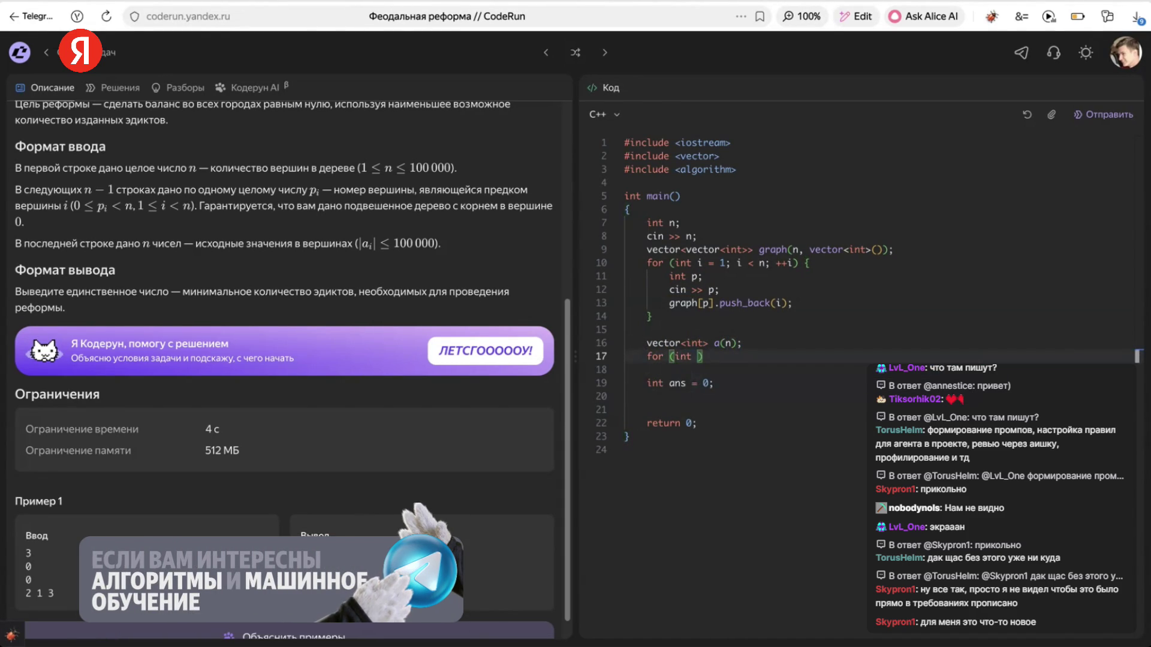
pyautogui.write('i = 0; i < ')
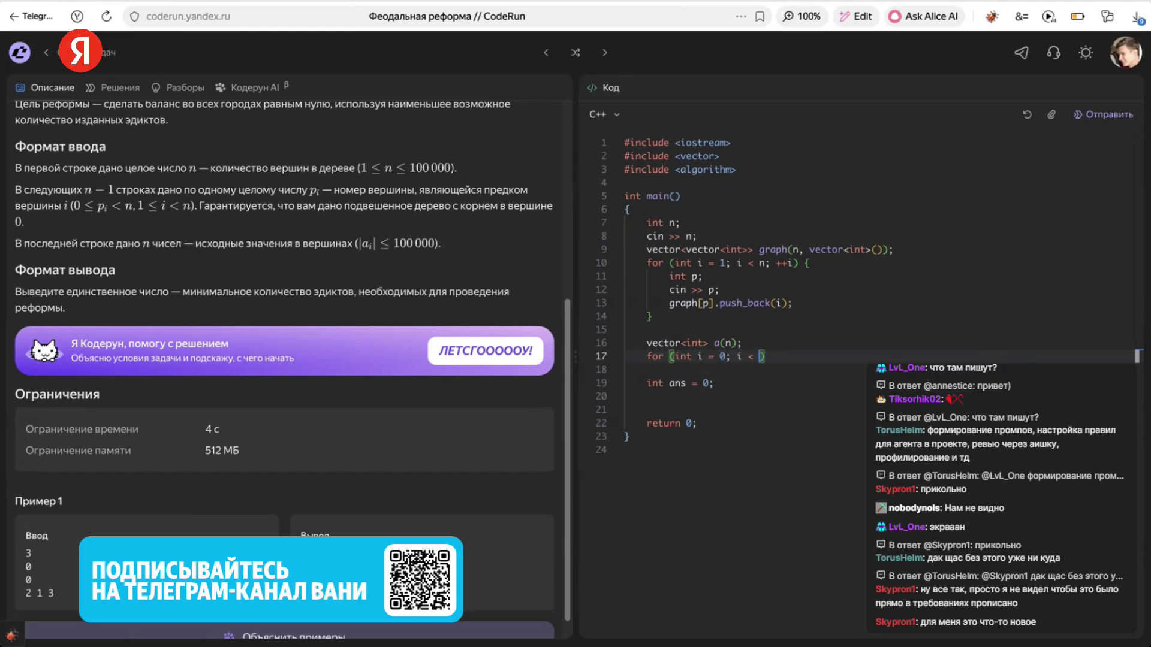
pyautogui.write('i')
pyautogui.press('Return')
pyautogui.write('cin >> a')
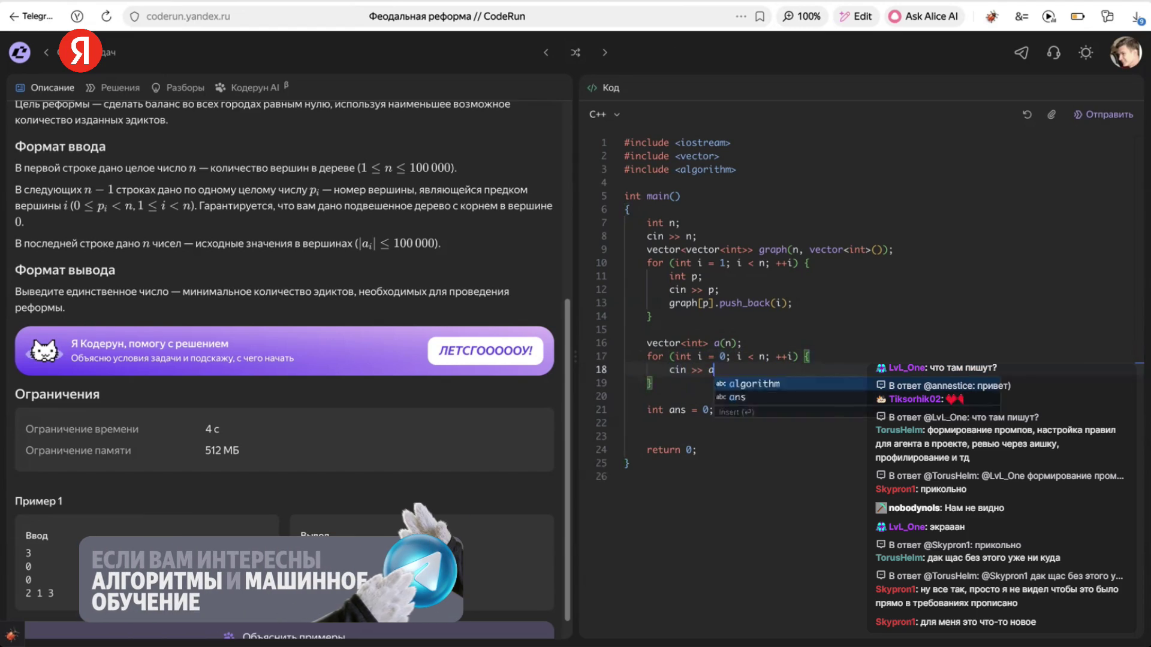
pyautogui.write('[i];')
pyautogui.press('Down')
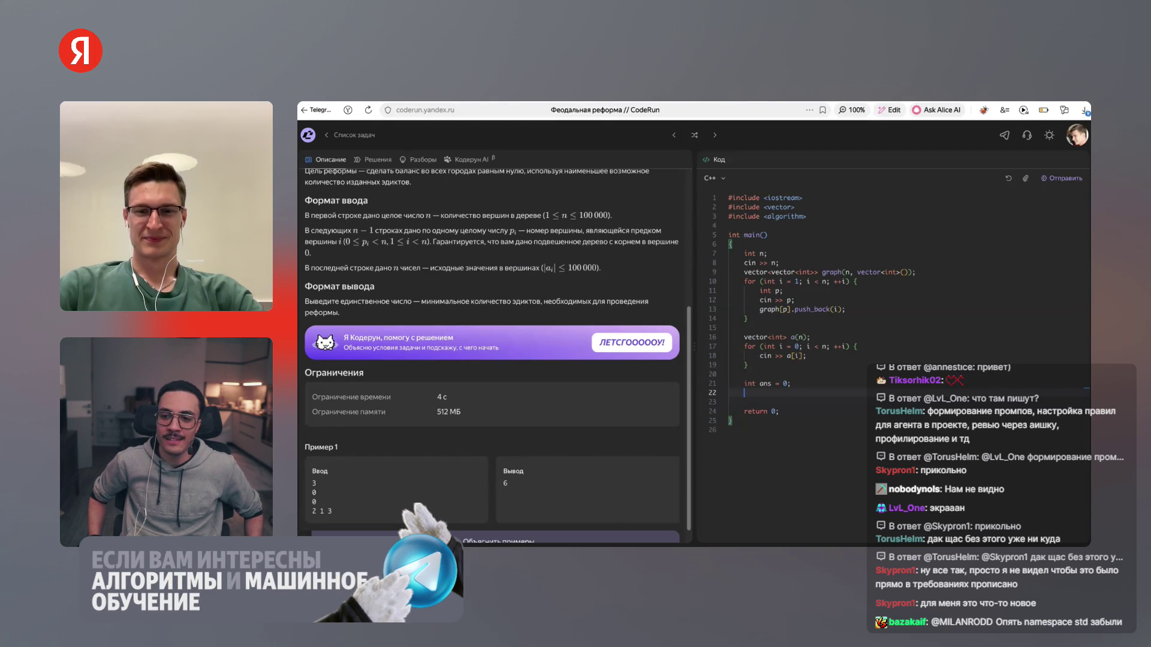
pyautogui.write('dfs(0, ')
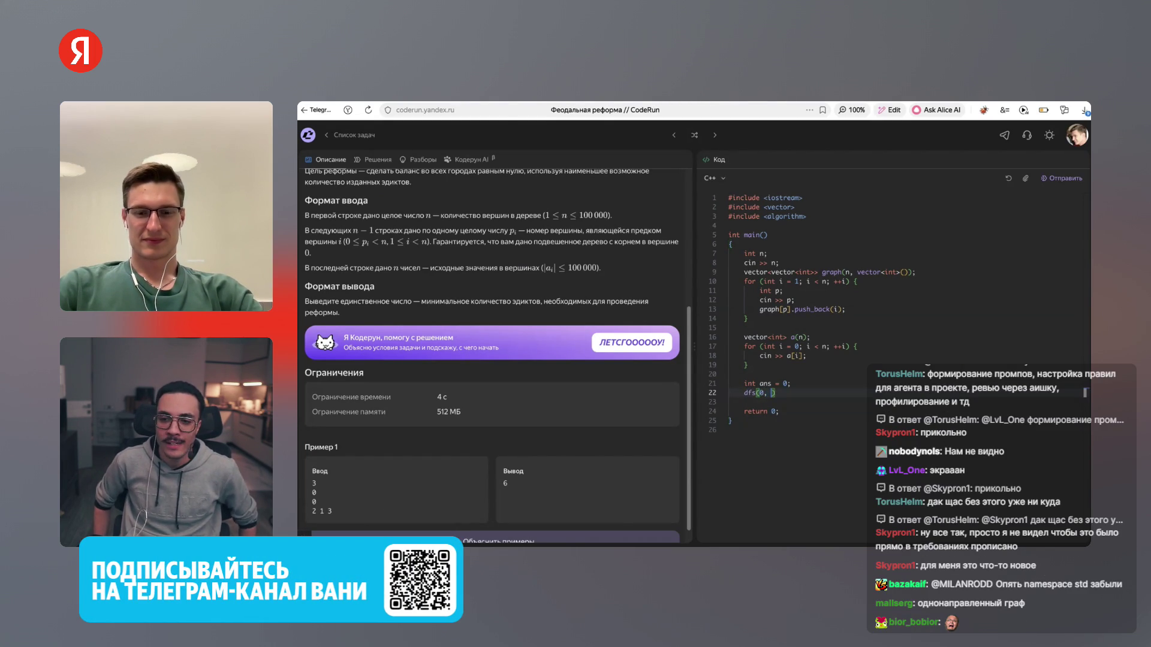
pyautogui.write('graph, a')
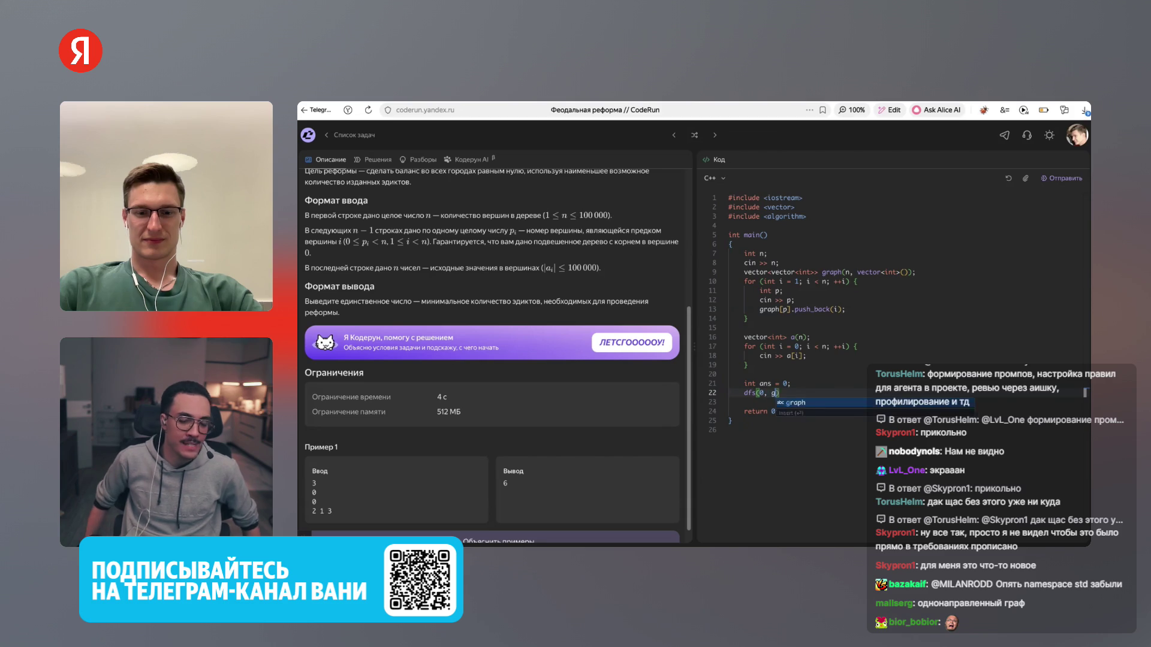
pyautogui.write(', ans);')
# Print the answer with cout << ans; after the dfs(0, graph, a, ans); call
pyautogui.press('Down')
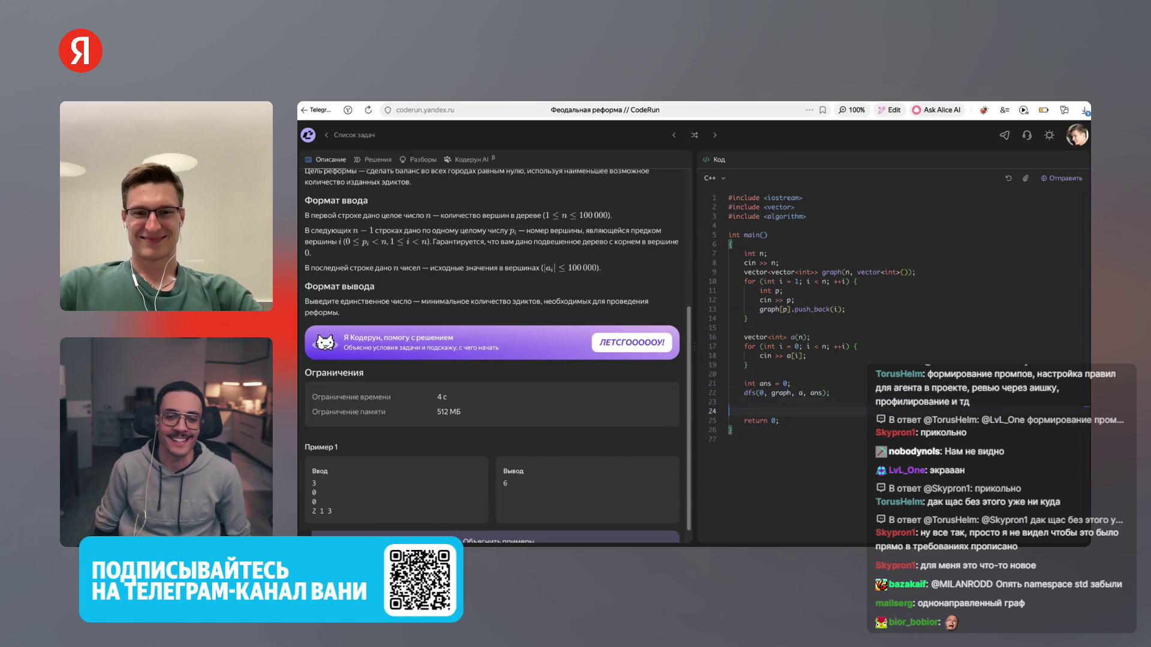
pyautogui.press('Return')
pyautogui.write('co')
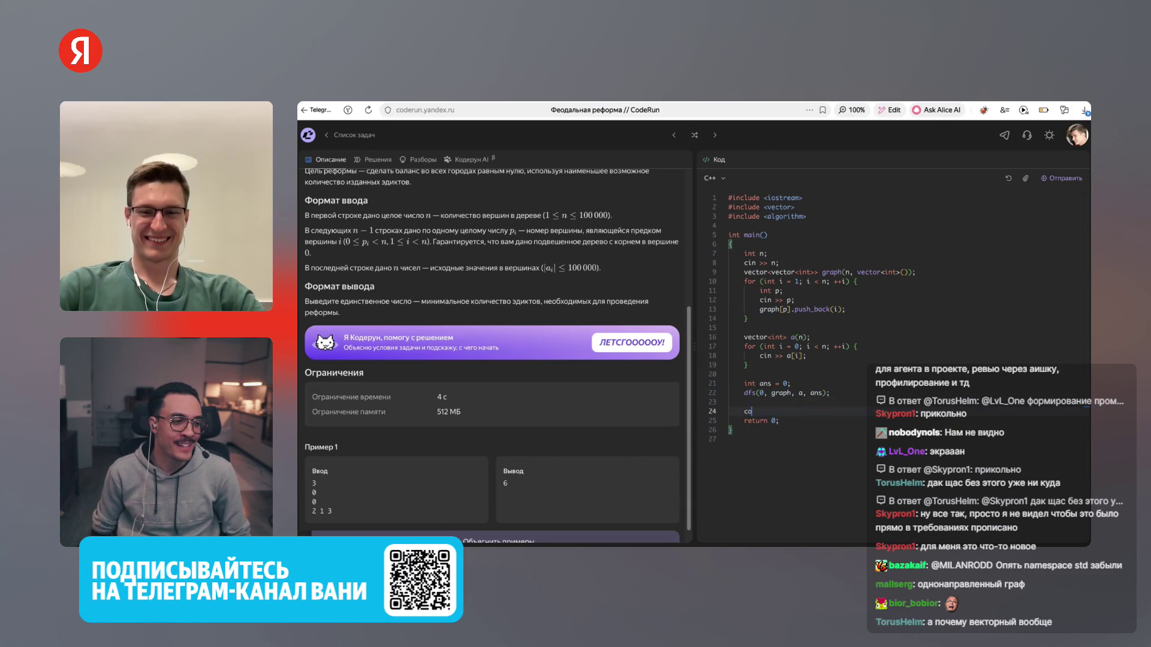
pyautogui.write('ut << ans;')
pyautogui.click(777, 393)
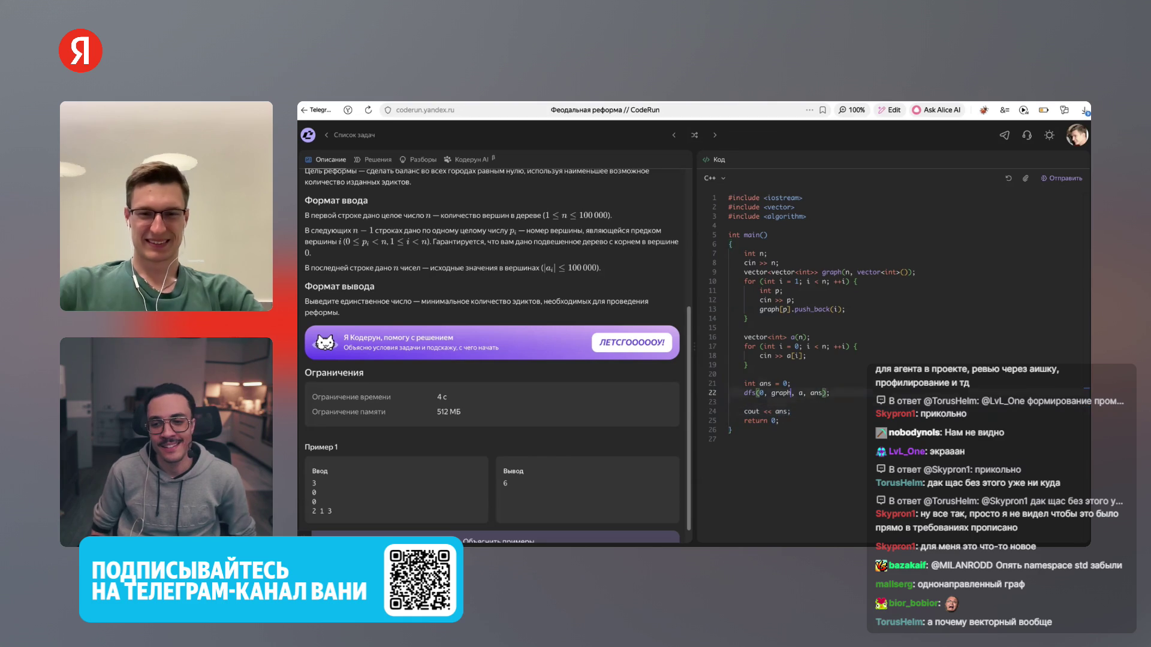
pyautogui.press('Up')
pyautogui.press('Up')
pyautogui.press('Up')
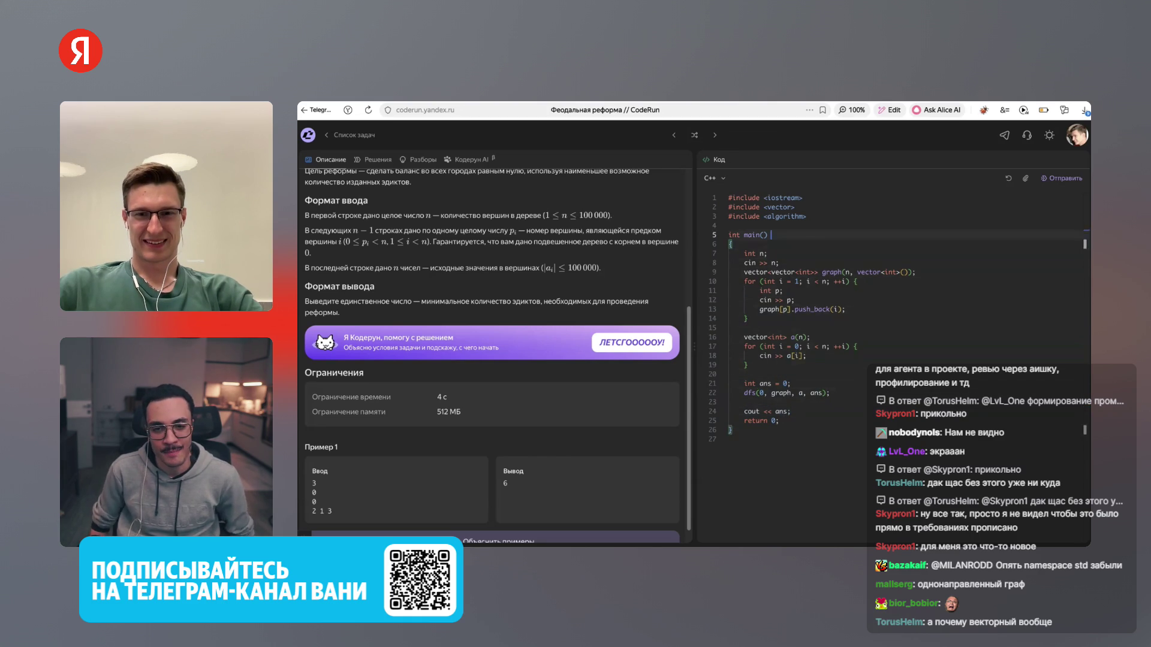
# Insert using namespace std; after the includes and begin the int dfs(int v, header
pyautogui.press('Return')
pyautogui.press('Return')
pyautogui.press('Up')
pyautogui.write('using na')
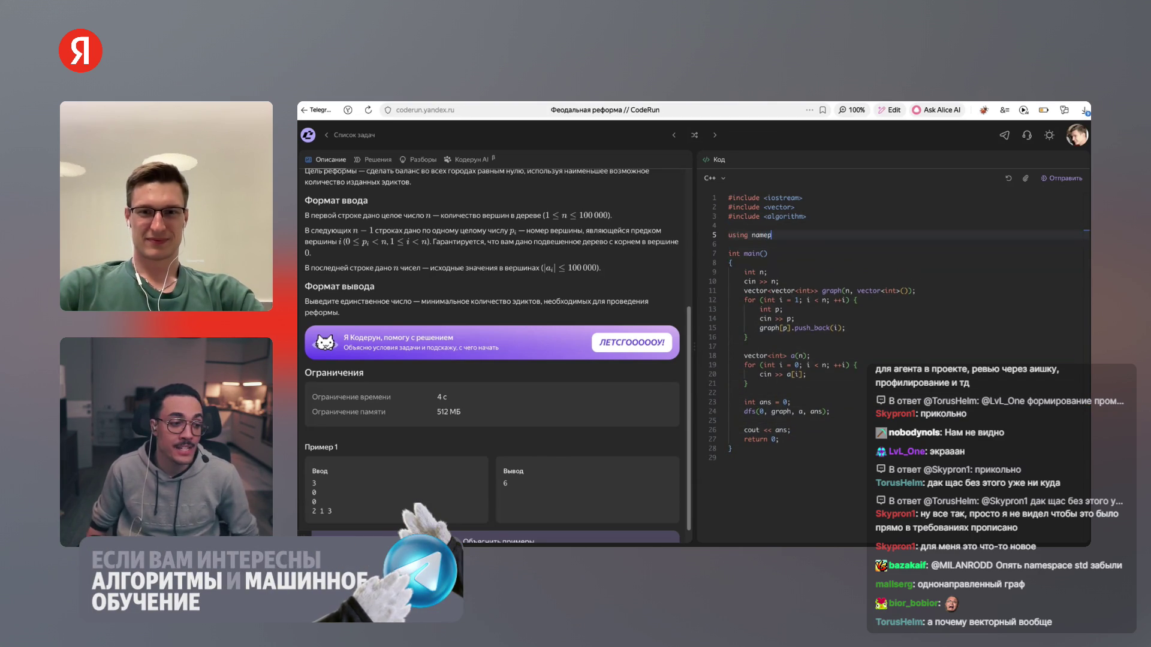
pyautogui.write('mespace std;')
pyautogui.press('Return')
pyautogui.press('Return')
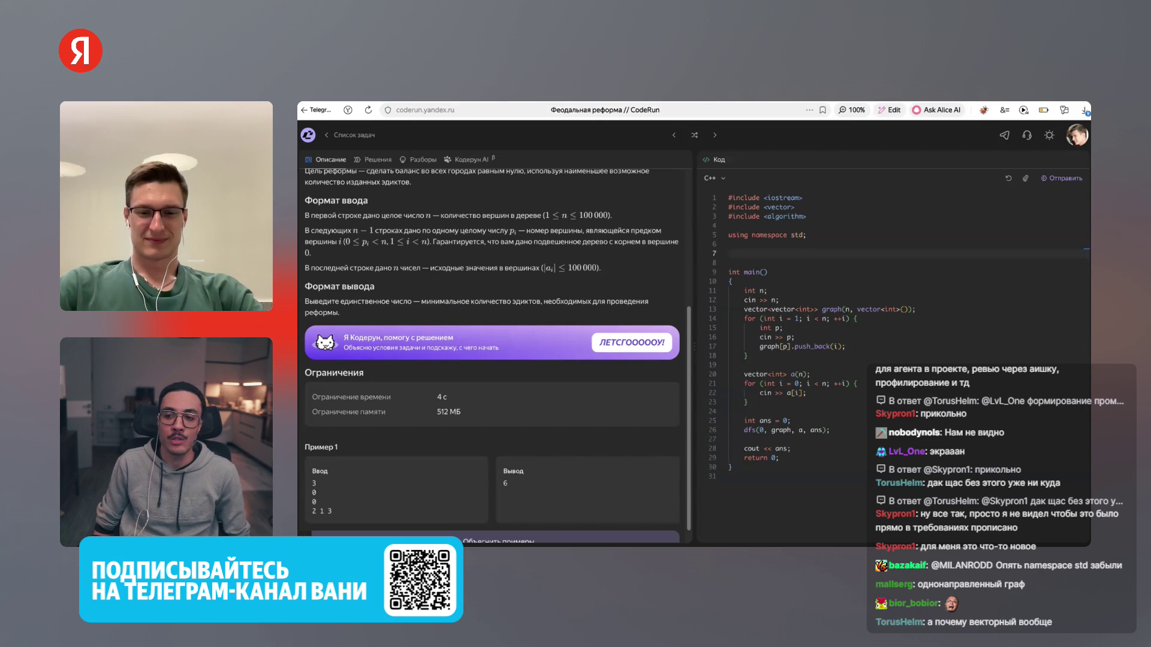
pyautogui.write('int dfs(')
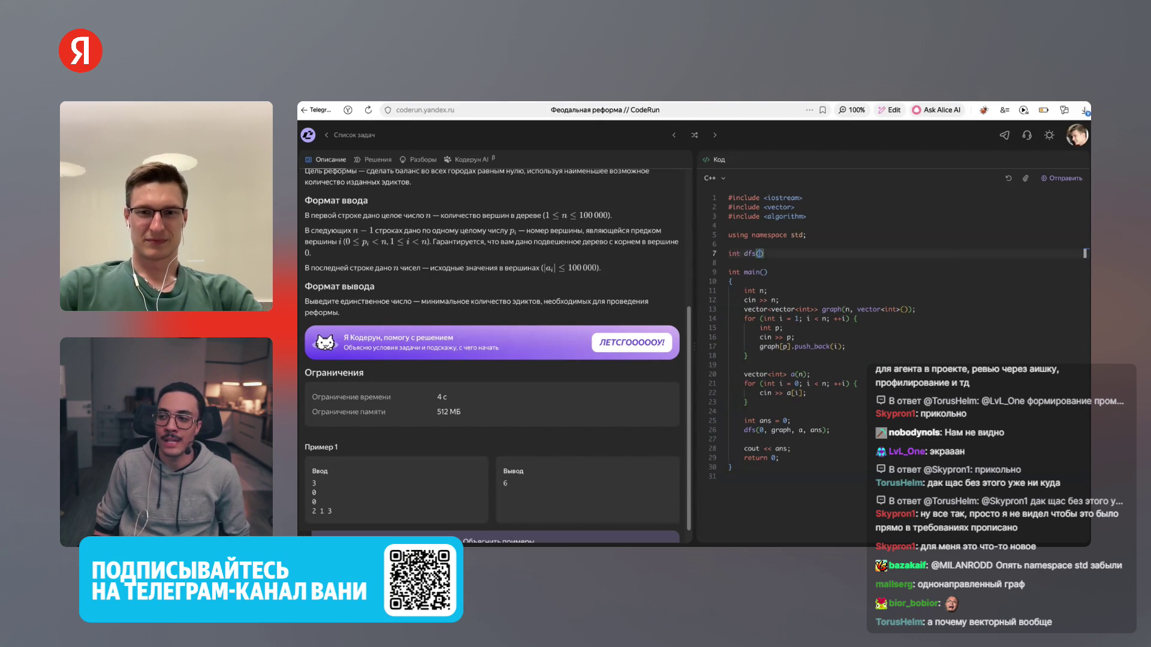
pyautogui.write('int v,')
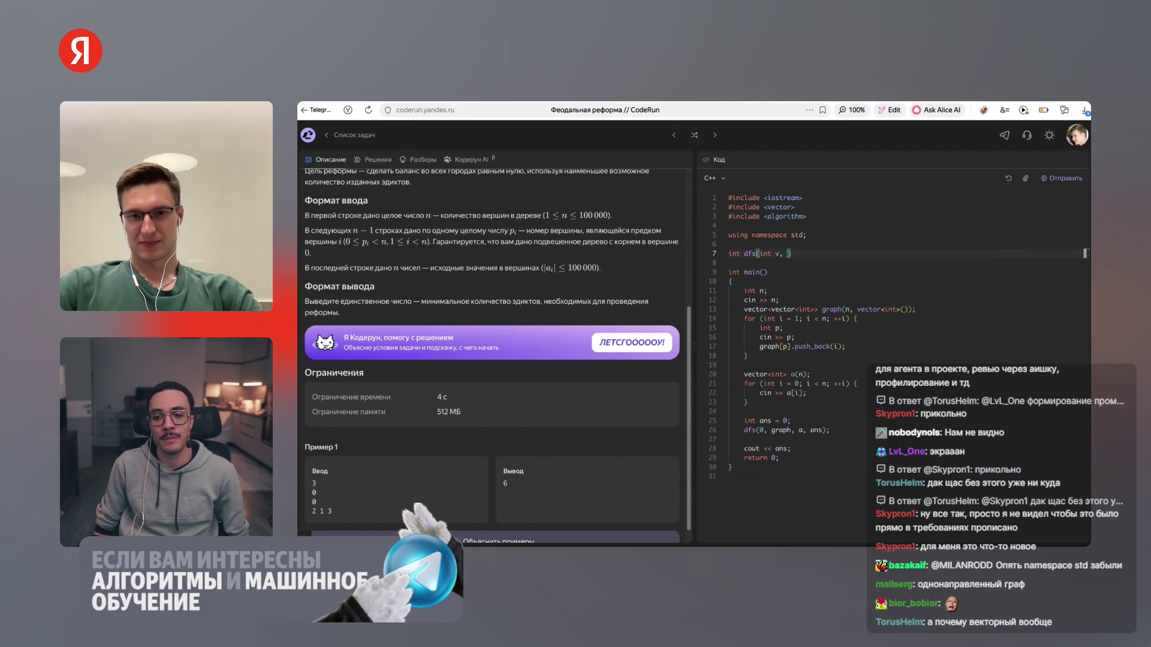
# Add a const vector<vector<int>>& graph parameter to dfs, copying the type from main
pyautogui.click(752, 310)
pyautogui.moveTo(744, 309); pyautogui.dragTo(818, 309)
pyautogui.hotkey('ctrl', 'c')
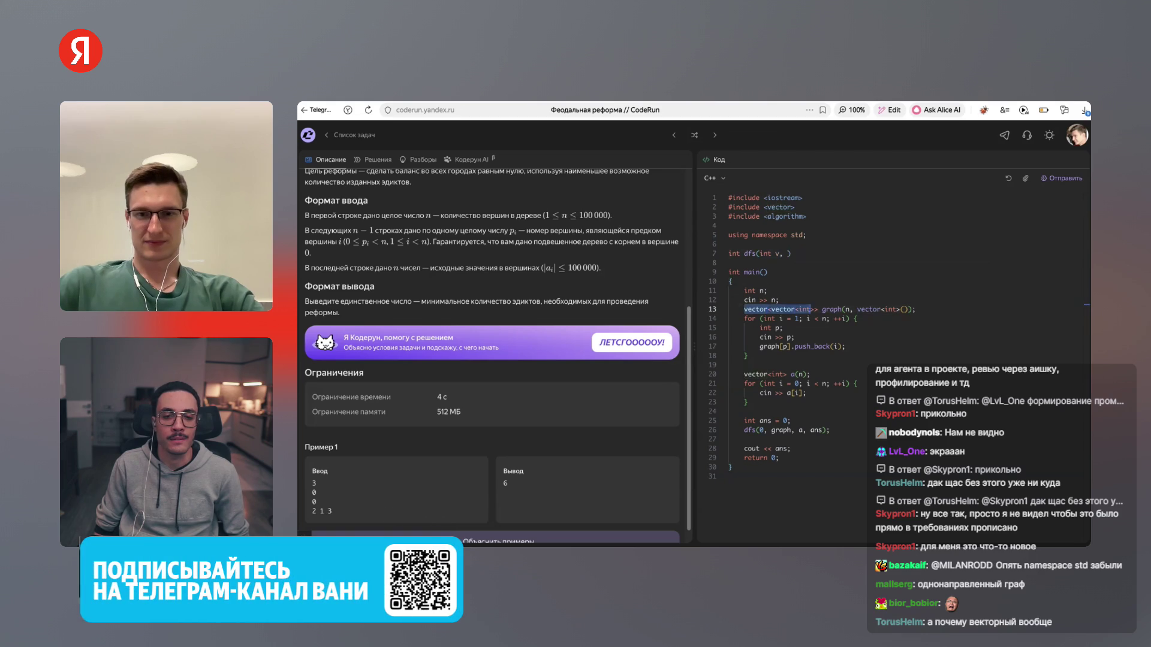
pyautogui.press('Up')
pyautogui.press('Up')
pyautogui.press('Up')
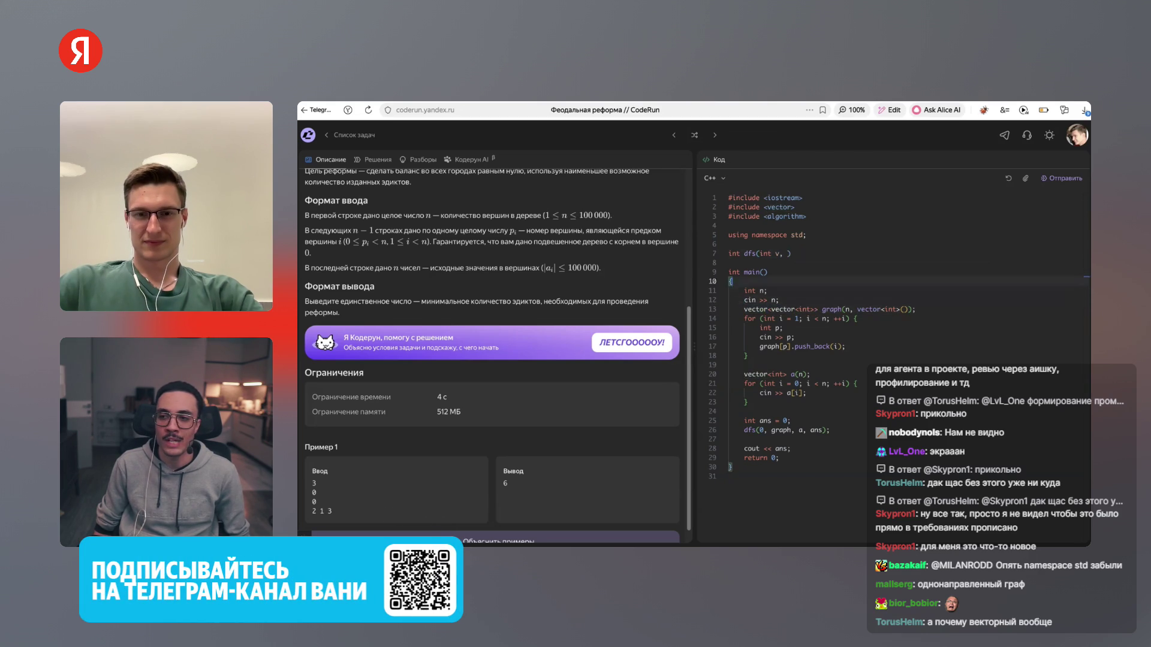
pyautogui.write('const')
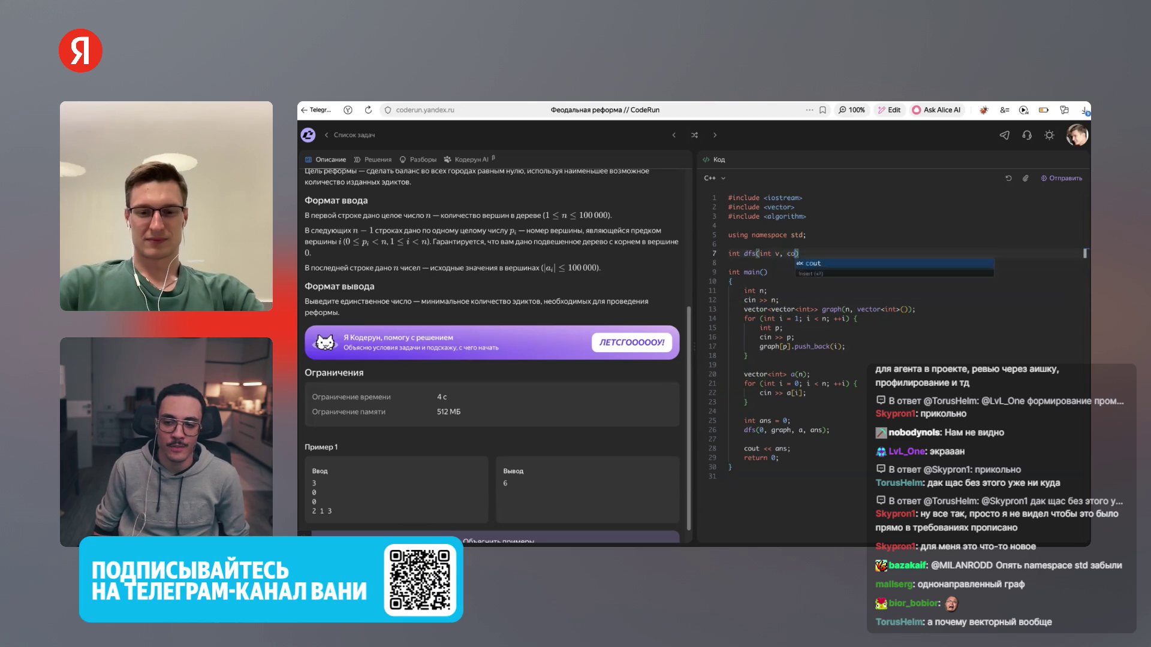
pyautogui.hotkey('ctrl', 'v')
pyautogui.write('& ')
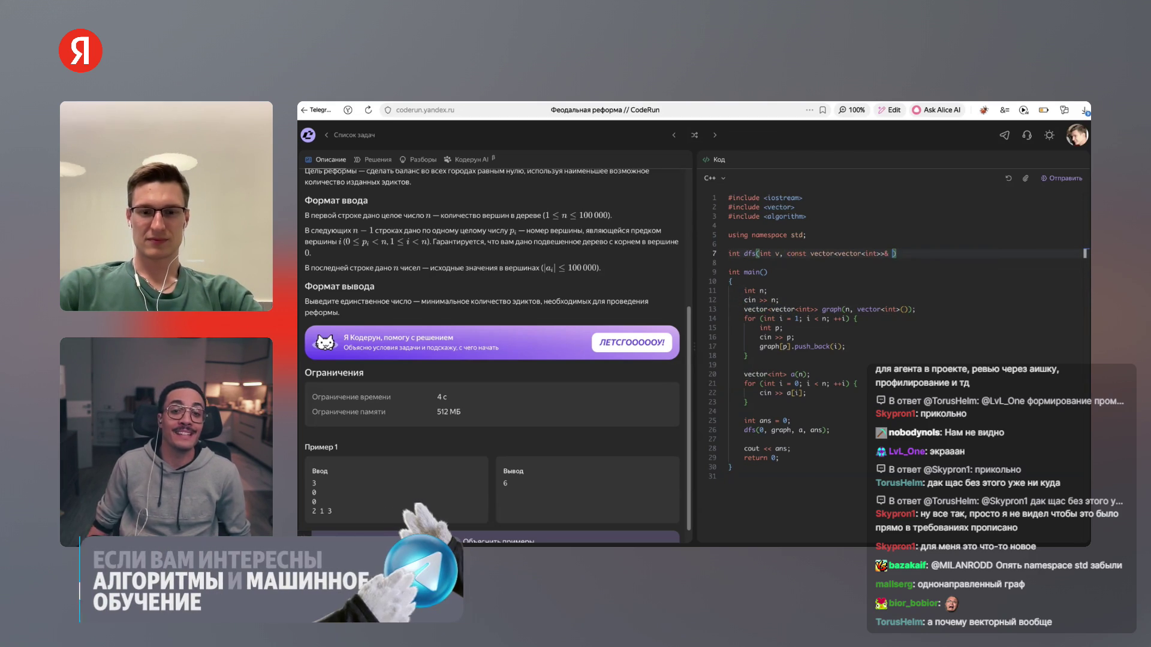
pyautogui.write('graph,')
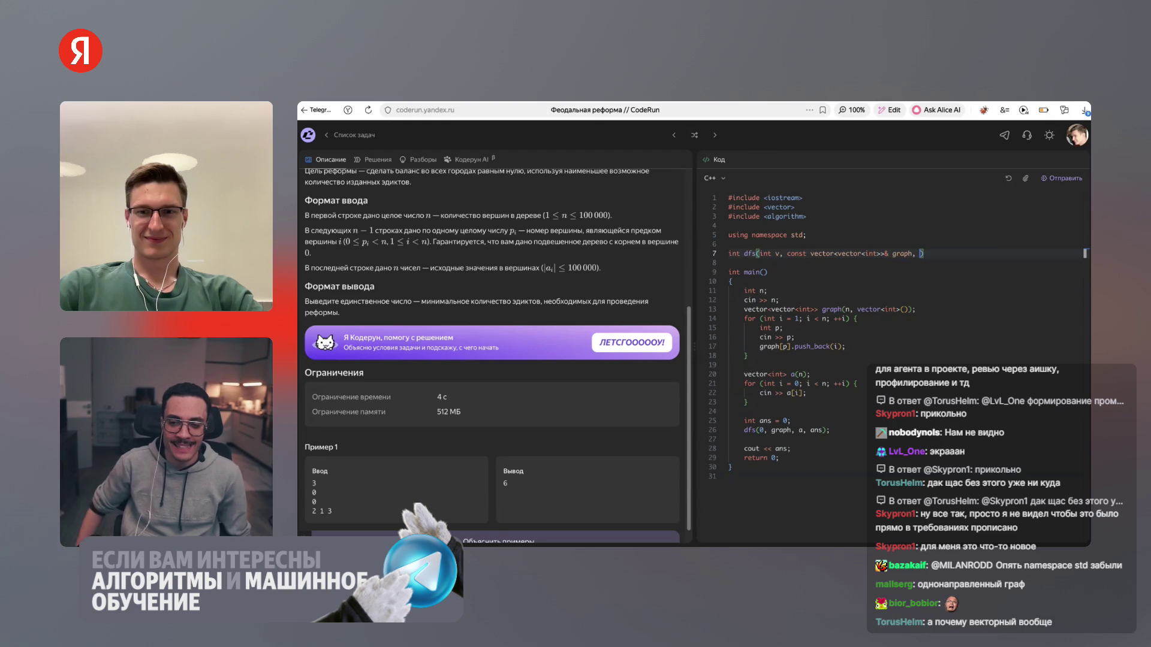
# Complete the dfs signature with const vector<int>& a and int& ans, leaving an empty body
pyautogui.click(730, 281)
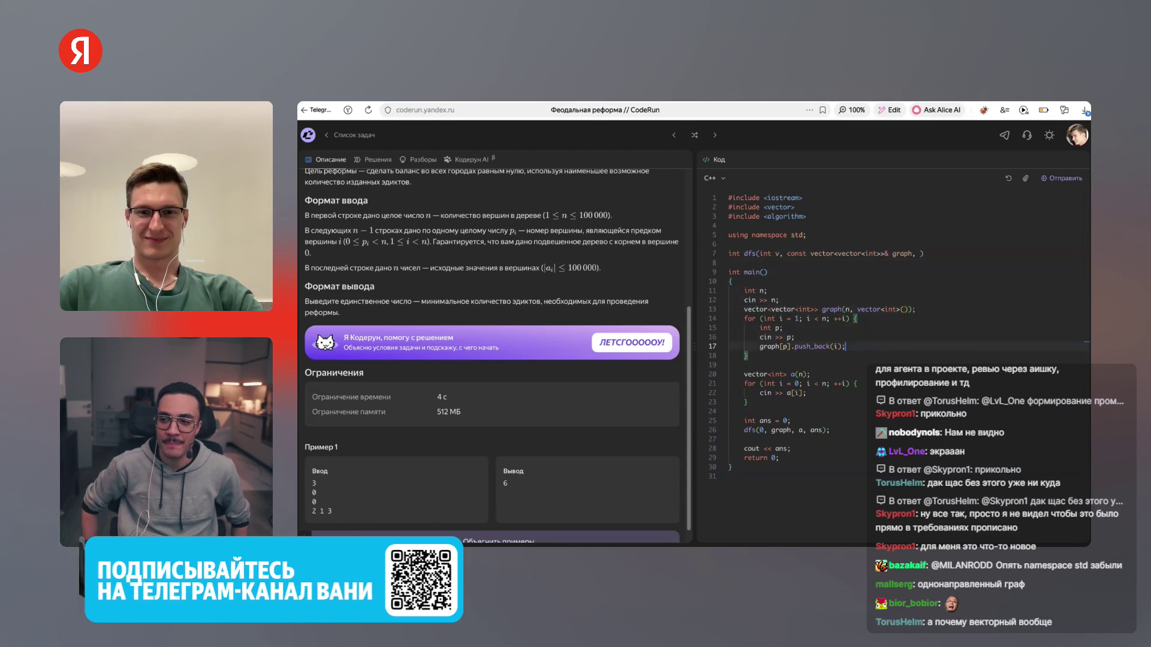
pyautogui.click(743, 374)
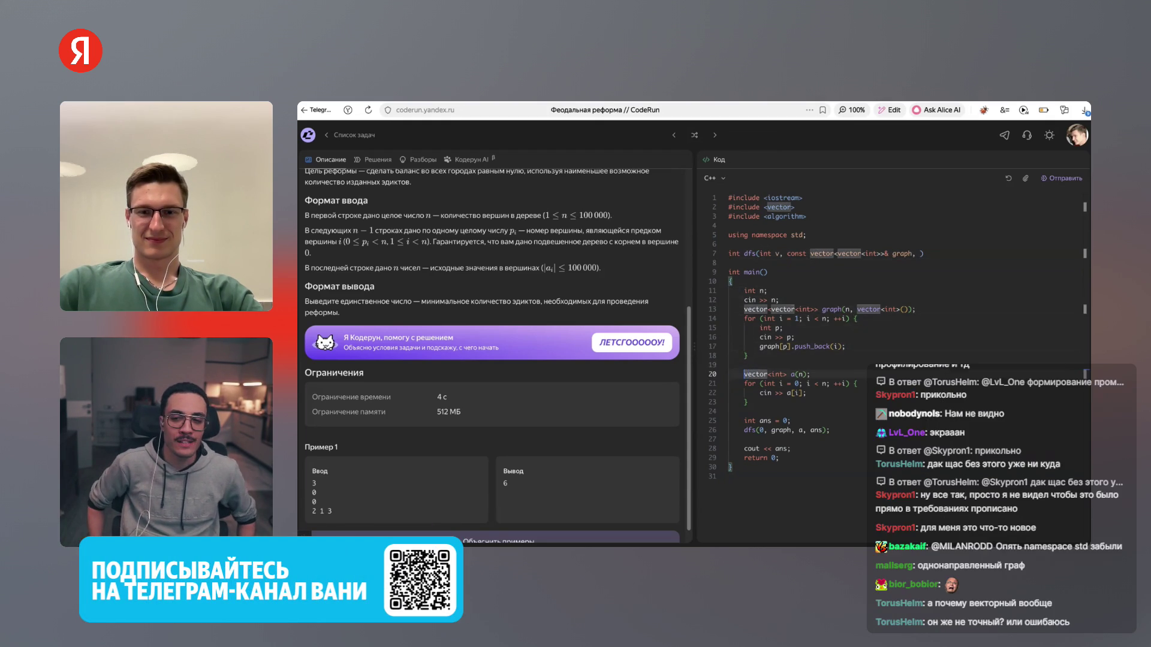
pyautogui.click(729, 365)
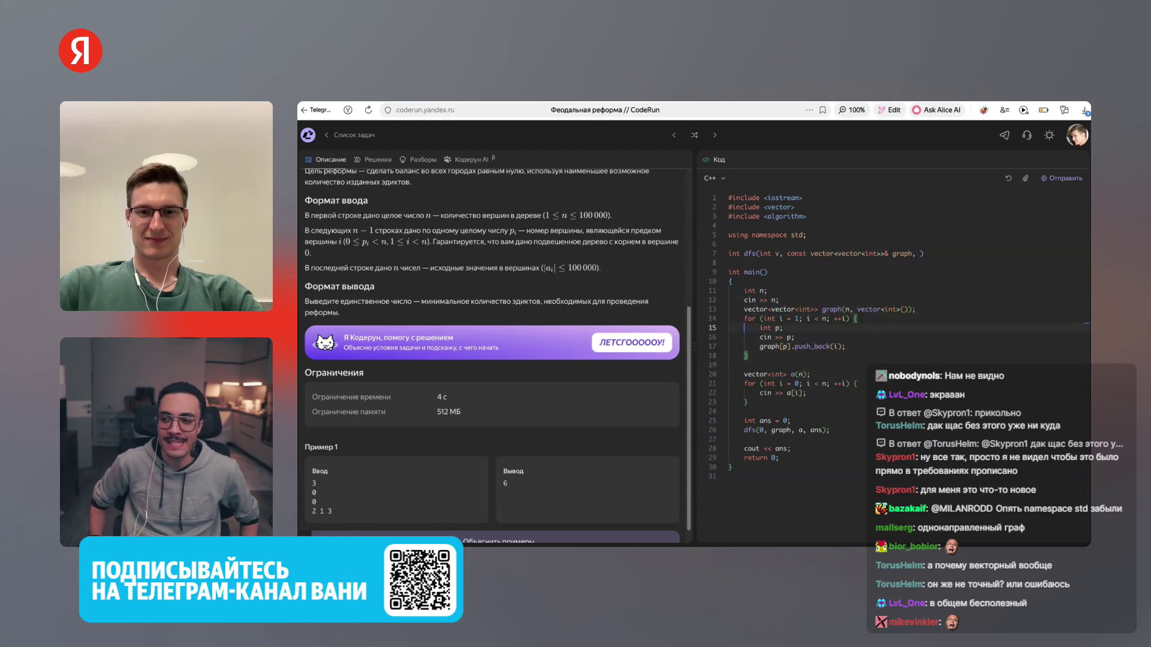
pyautogui.click(920, 253)
pyautogui.write('const vector<int>')
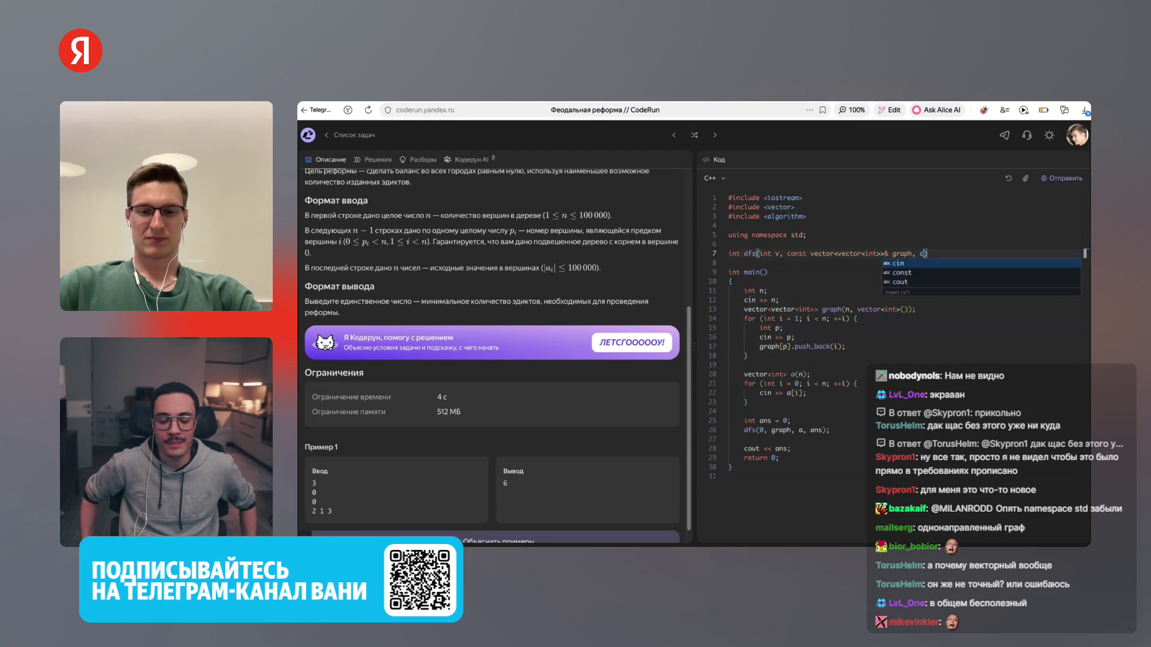
pyautogui.write('& ')
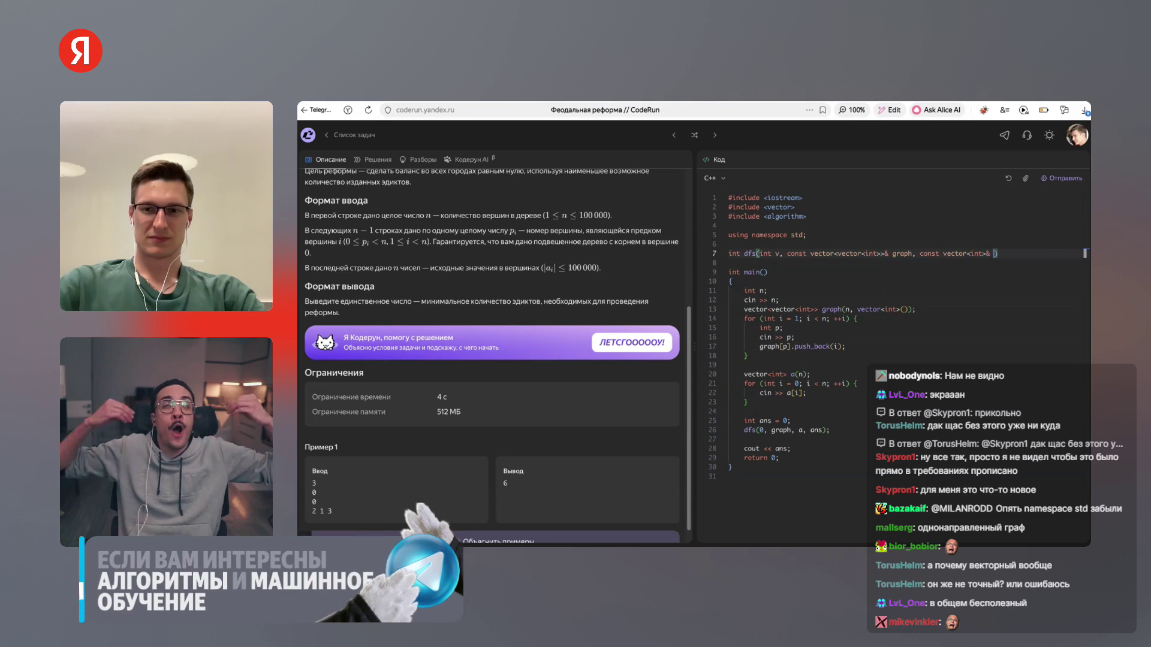
pyautogui.write('a, ')
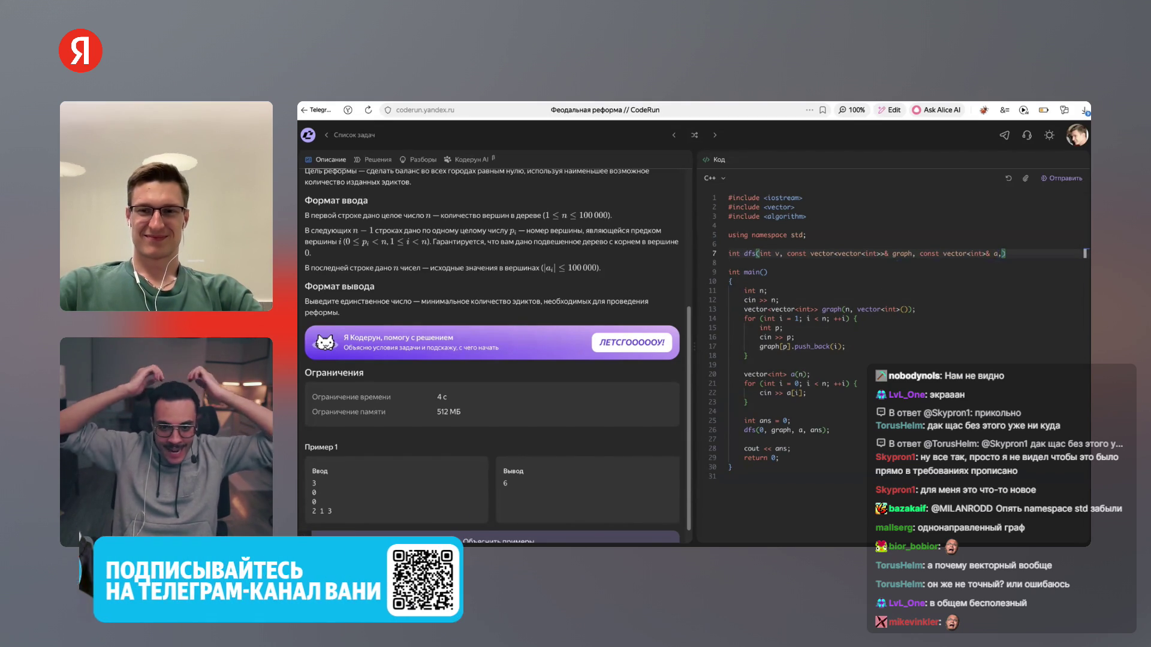
pyautogui.write('int& ans) {')
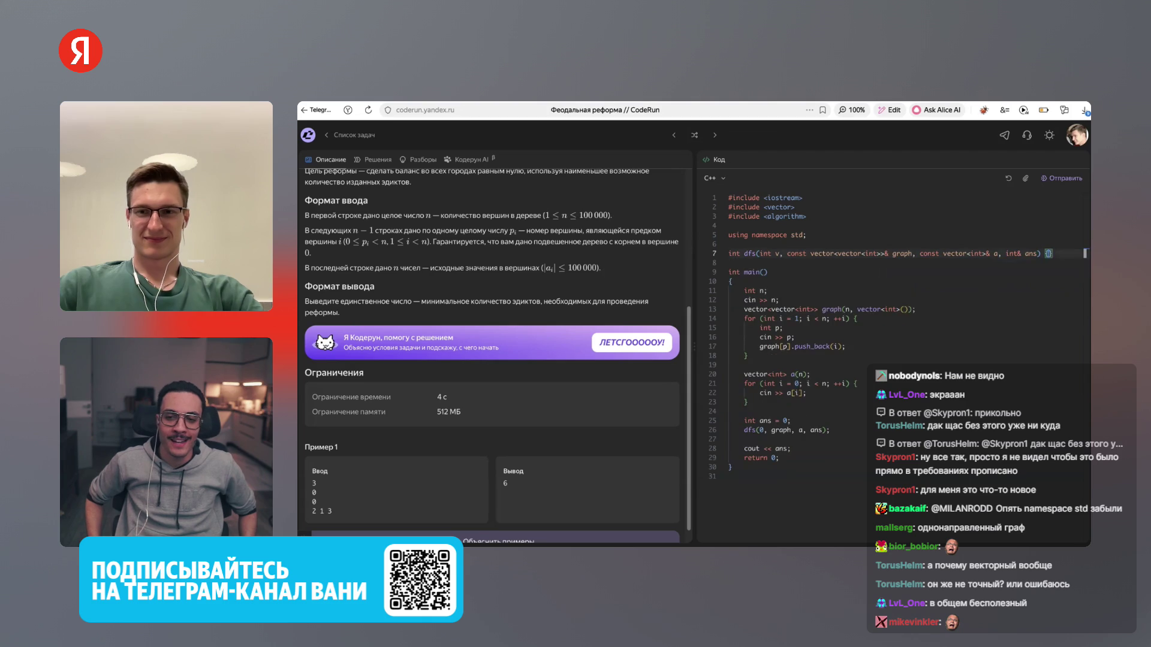
pyautogui.press('Return')
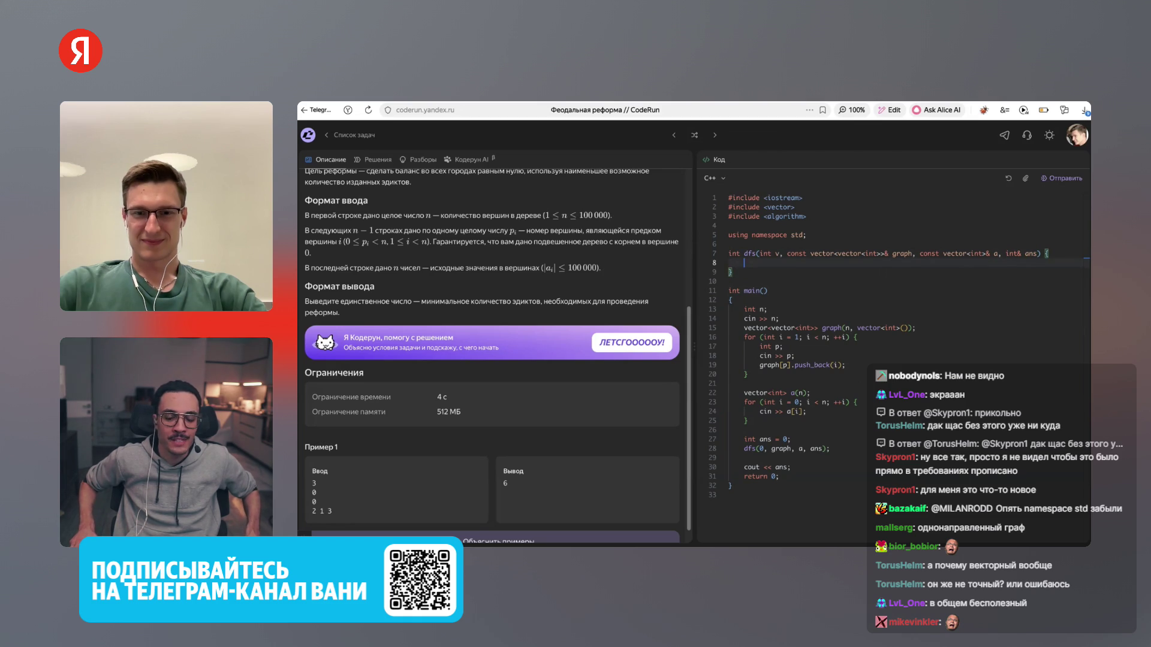
# Initialise int del = 0 in dfs and add the leaf test if (graph[v].empty())
pyautogui.write('int del= 0;')
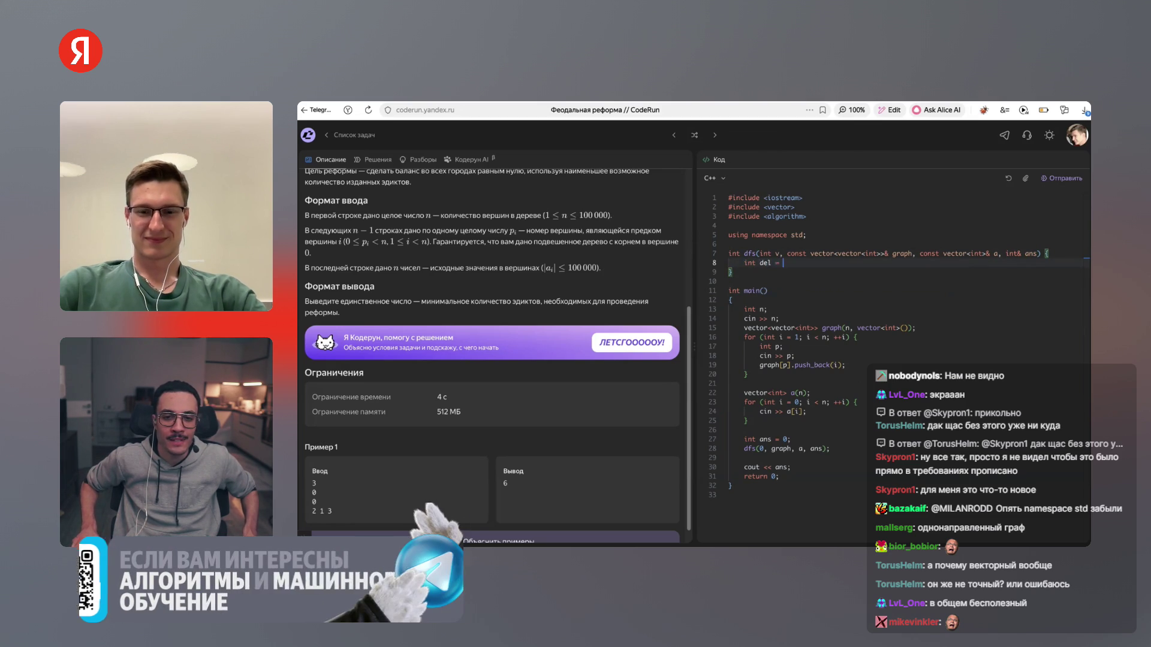
pyautogui.press('Return')
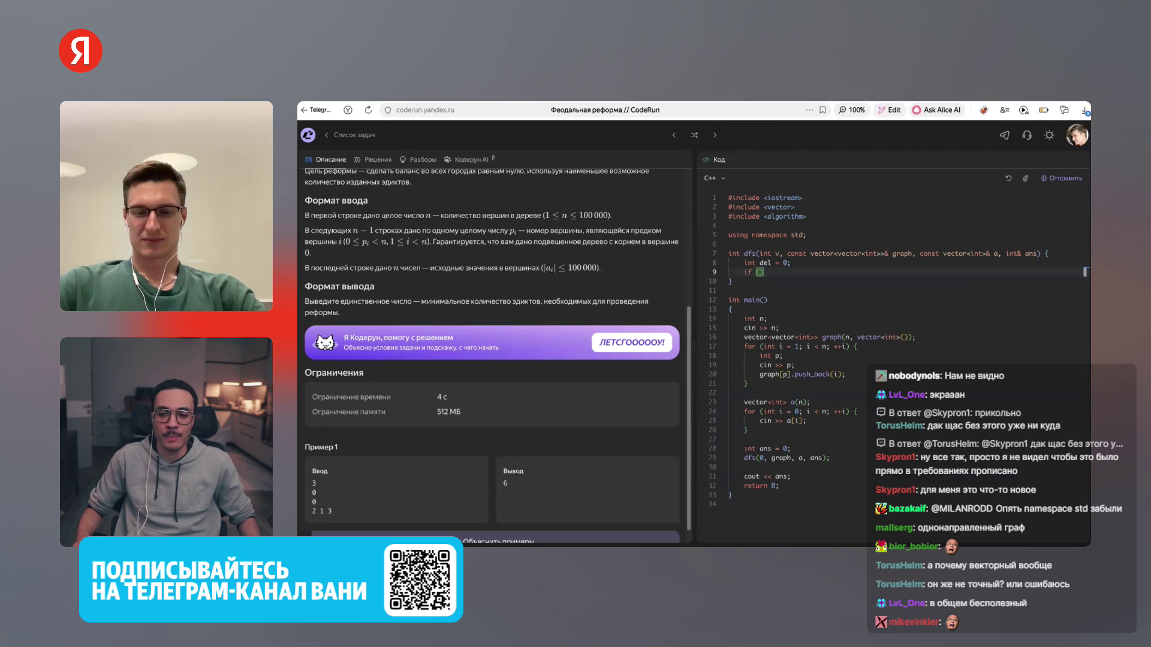
pyautogui.write('graph[v].')
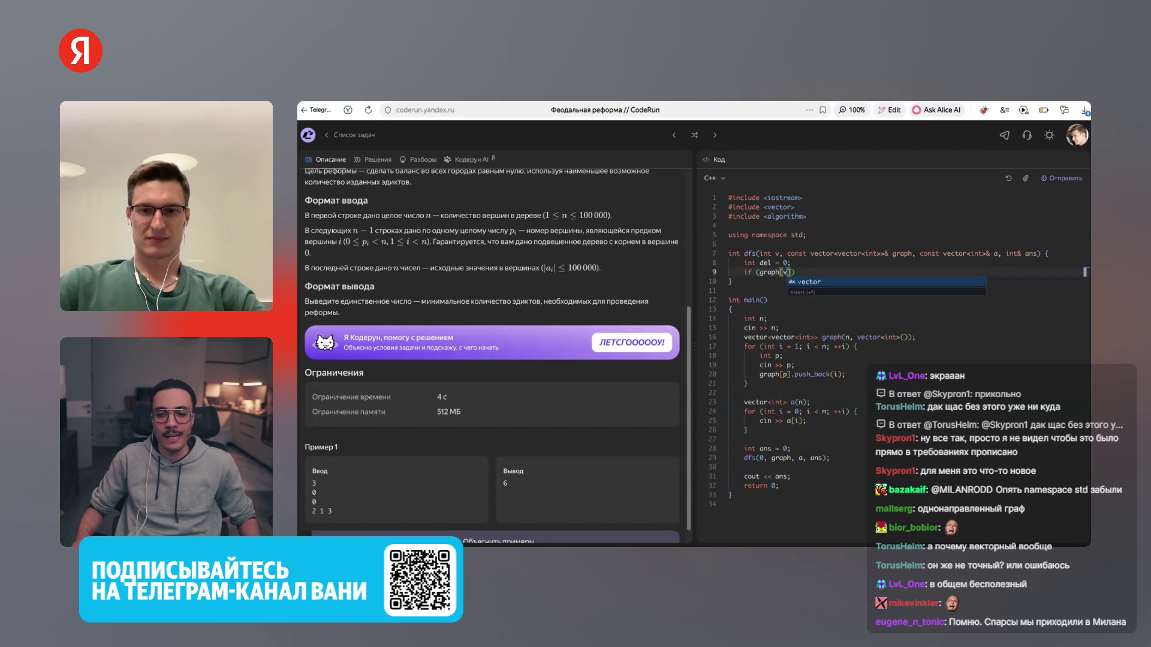
pyautogui.write('size')
pyautogui.press('BackSpace')
pyautogui.press('BackSpace')
pyautogui.press('BackSpace')
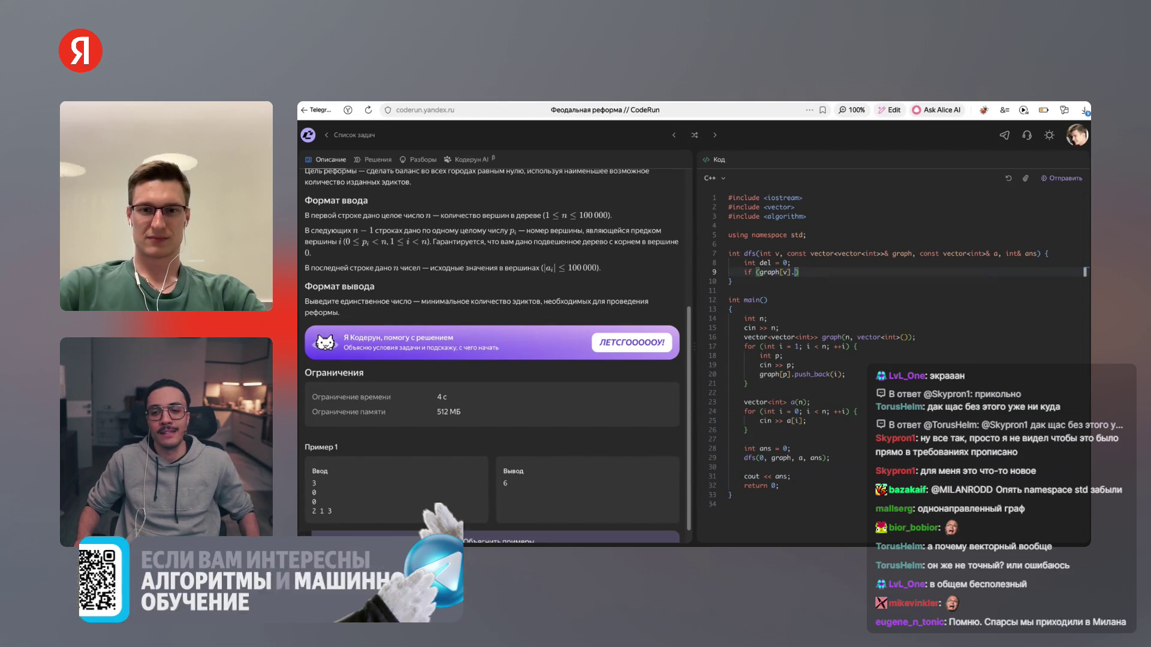
pyautogui.write('empty()) {')
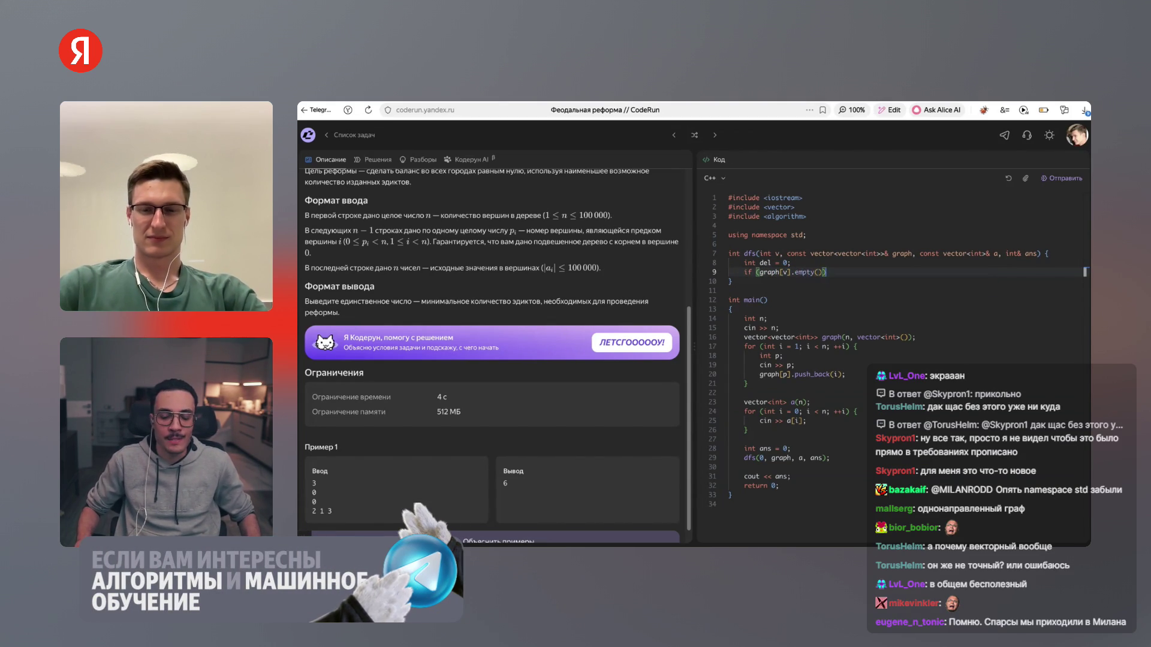
pyautogui.press('Return')
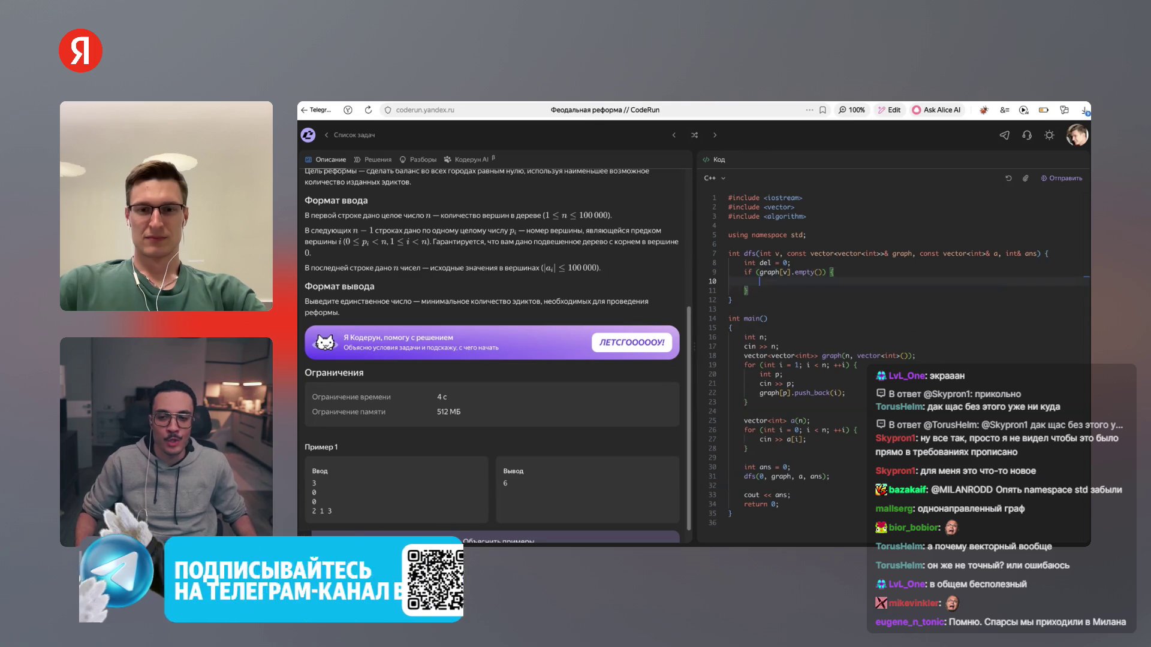
# In the leaf case set del = -a[v], add abs(a[v]) to ans, and return del
pyautogui.write('del = --')
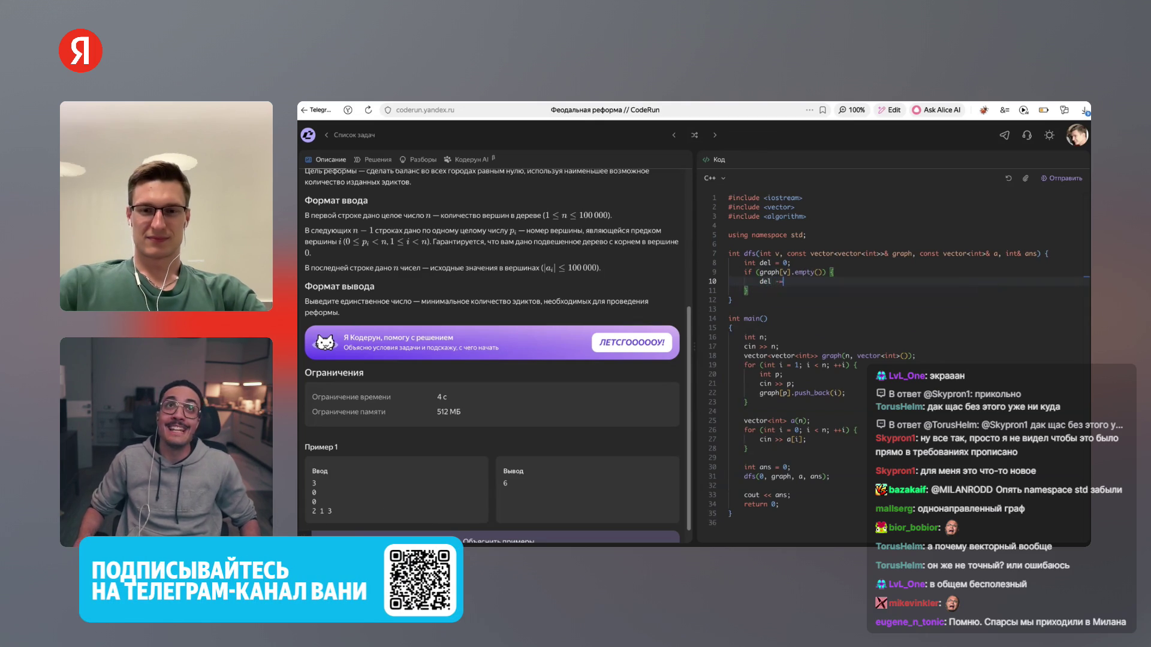
pyautogui.write('a[v];')
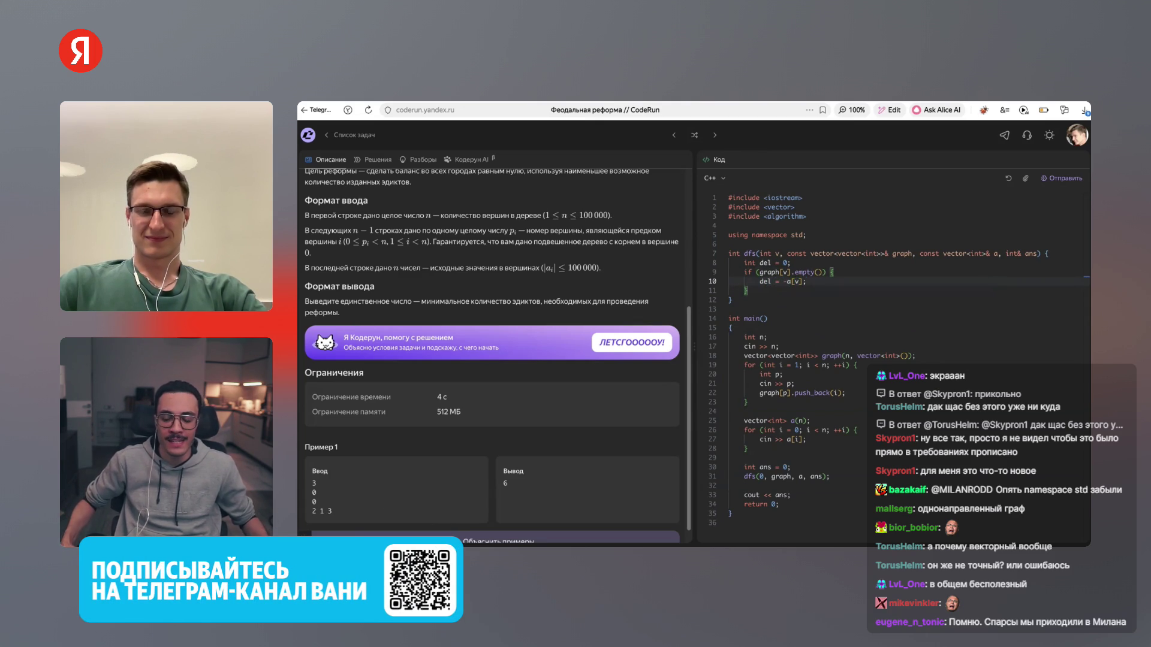
pyautogui.press('Return')
pyautogui.write('ans ++')
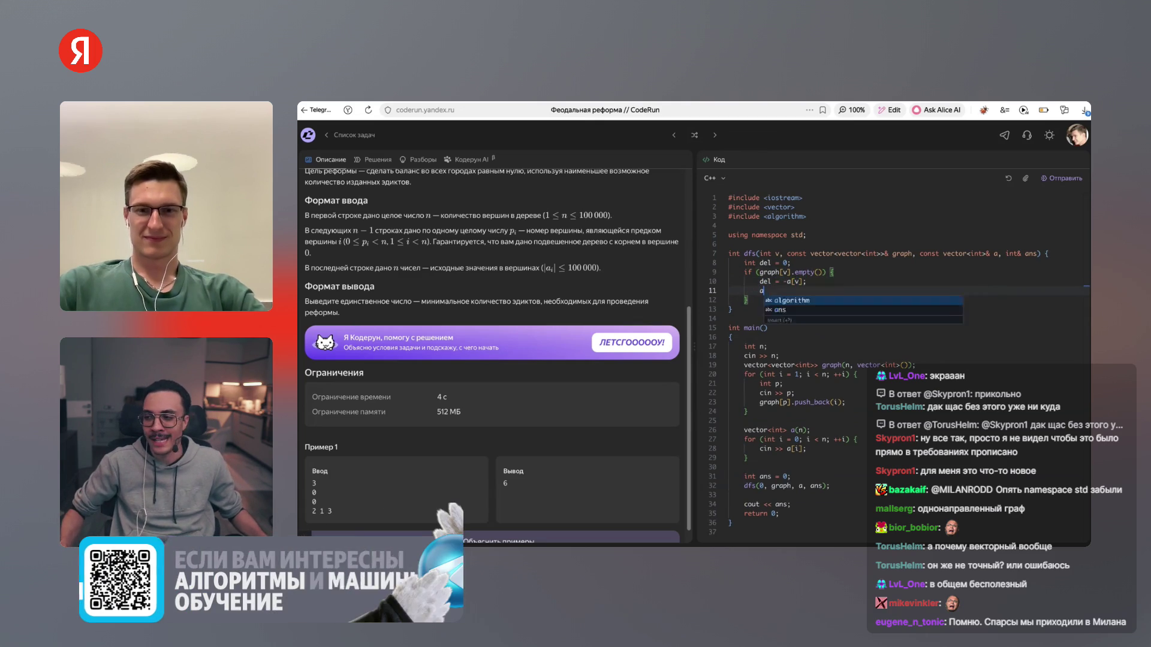
pyautogui.press('BackSpace')
pyautogui.write('= ')
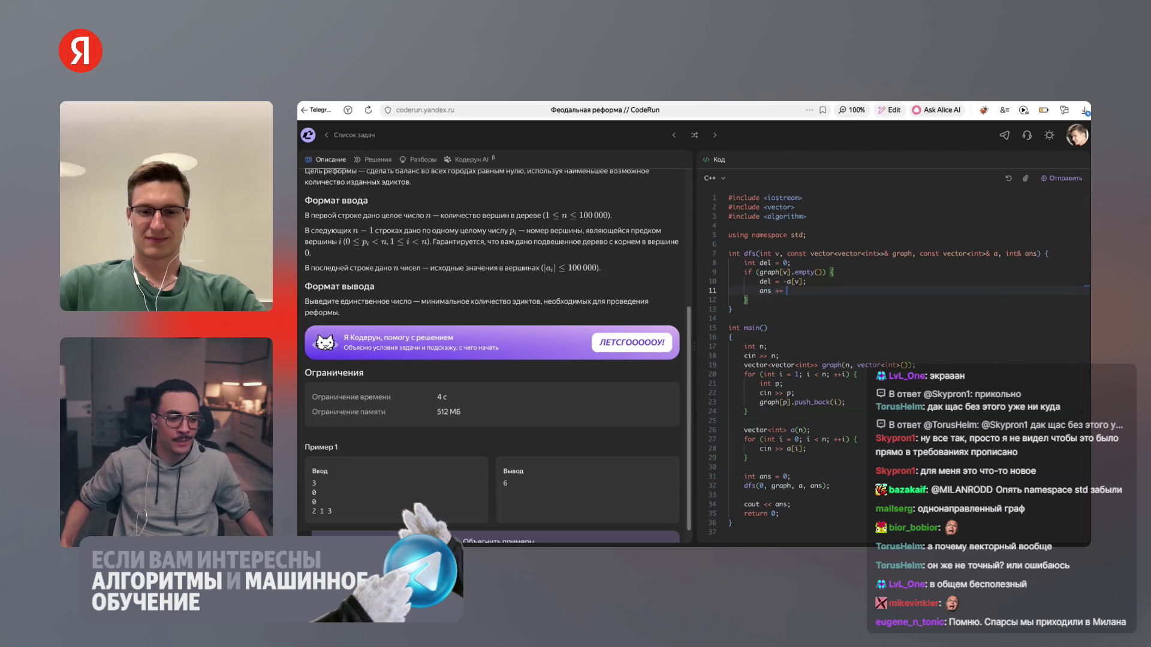
pyautogui.write('abs(a')
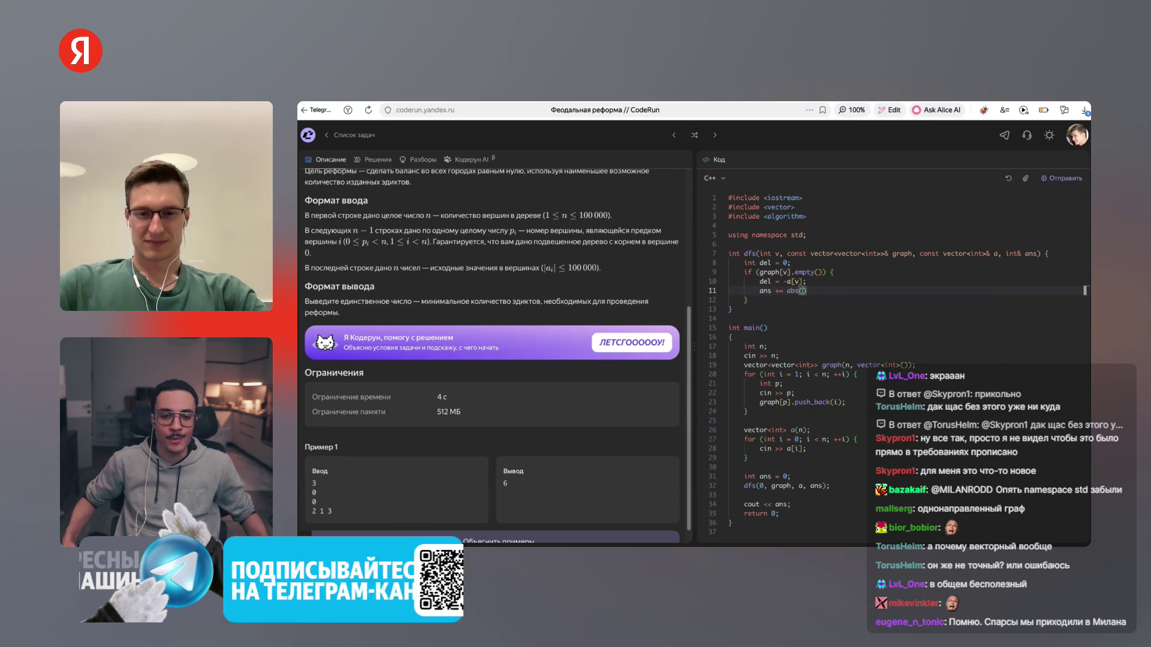
pyautogui.write('[v')
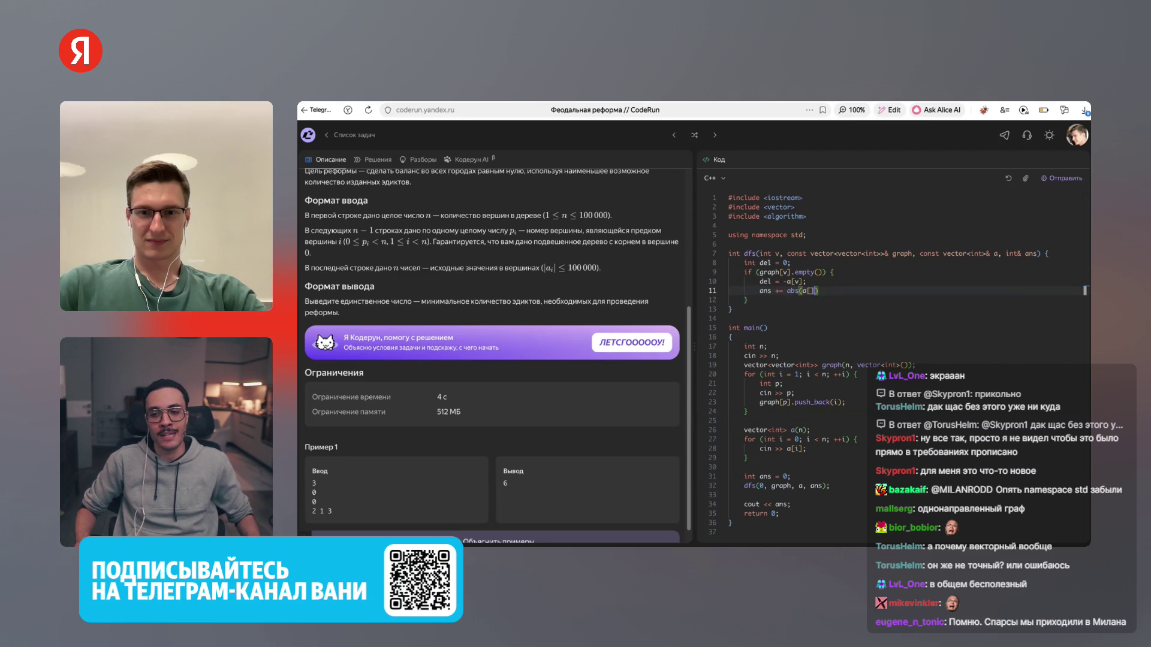
pyautogui.press('Return')
pyautogui.write('return del;')
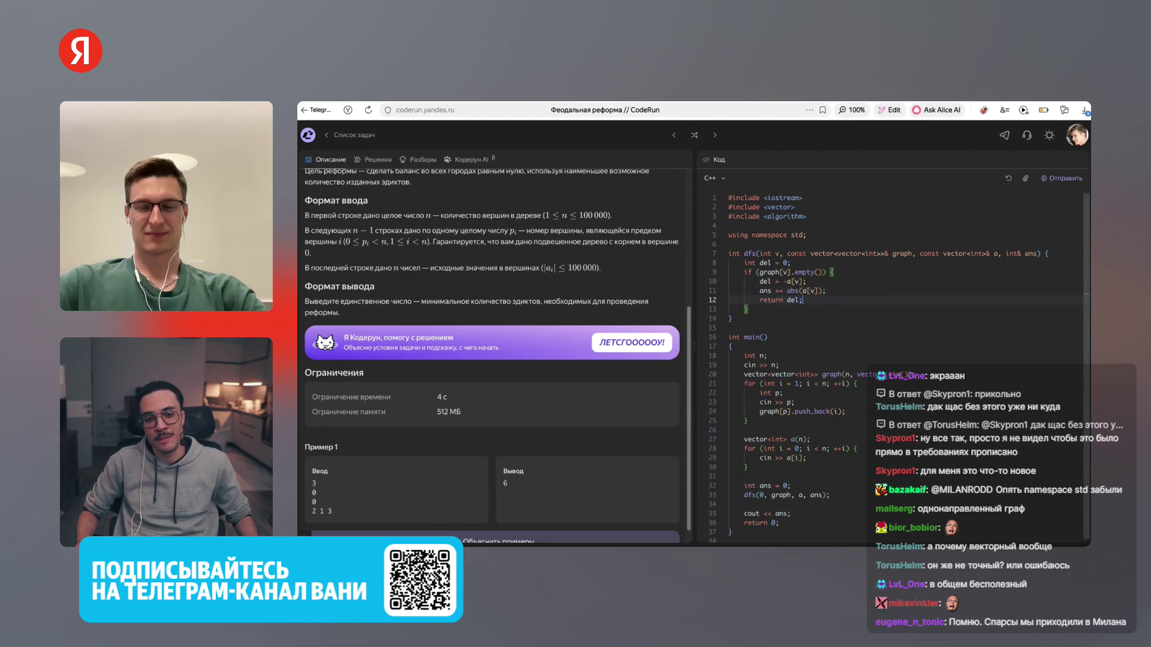
pyautogui.press('Down')
pyautogui.press('Return')
pyautogui.press('Return')
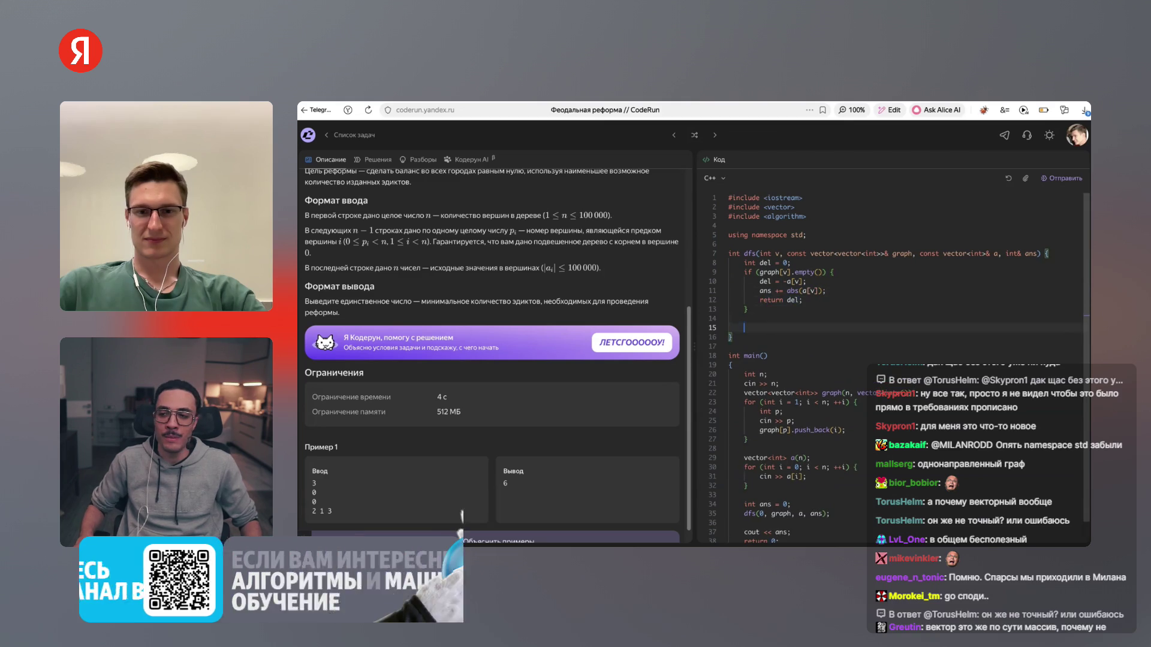
# Add the child loop for (int to : g[v]) and start del += dfs(to, graph, inside it
pyautogui.write('for (int ')
pyautogui.write('to : g[v]) ')
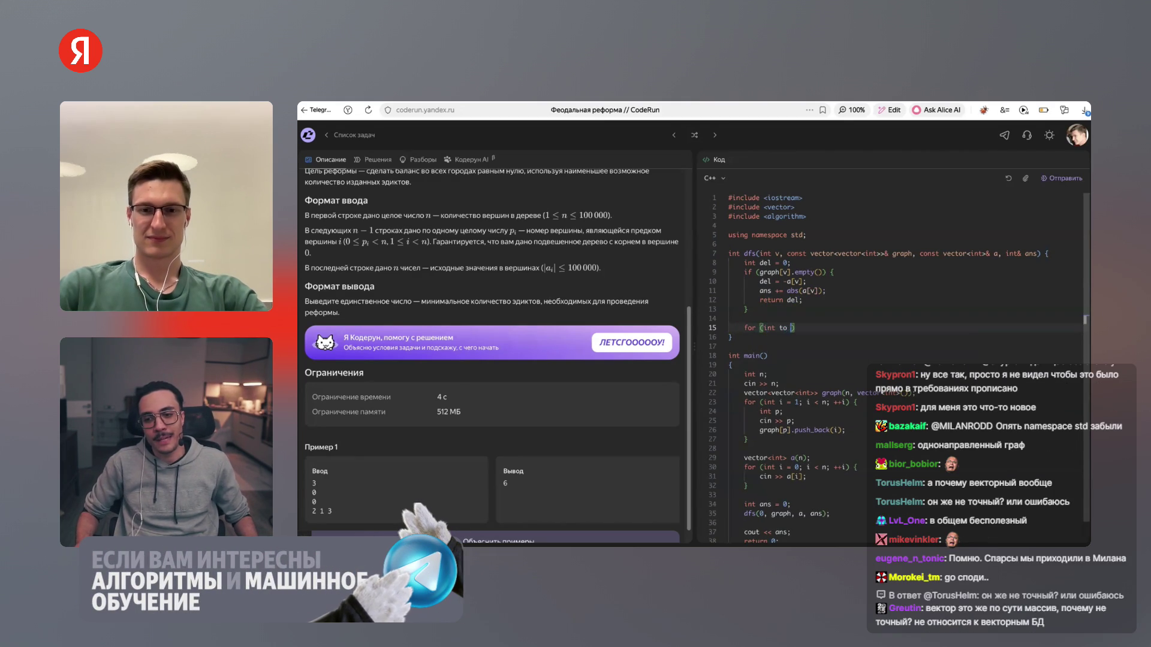
pyautogui.write('{')
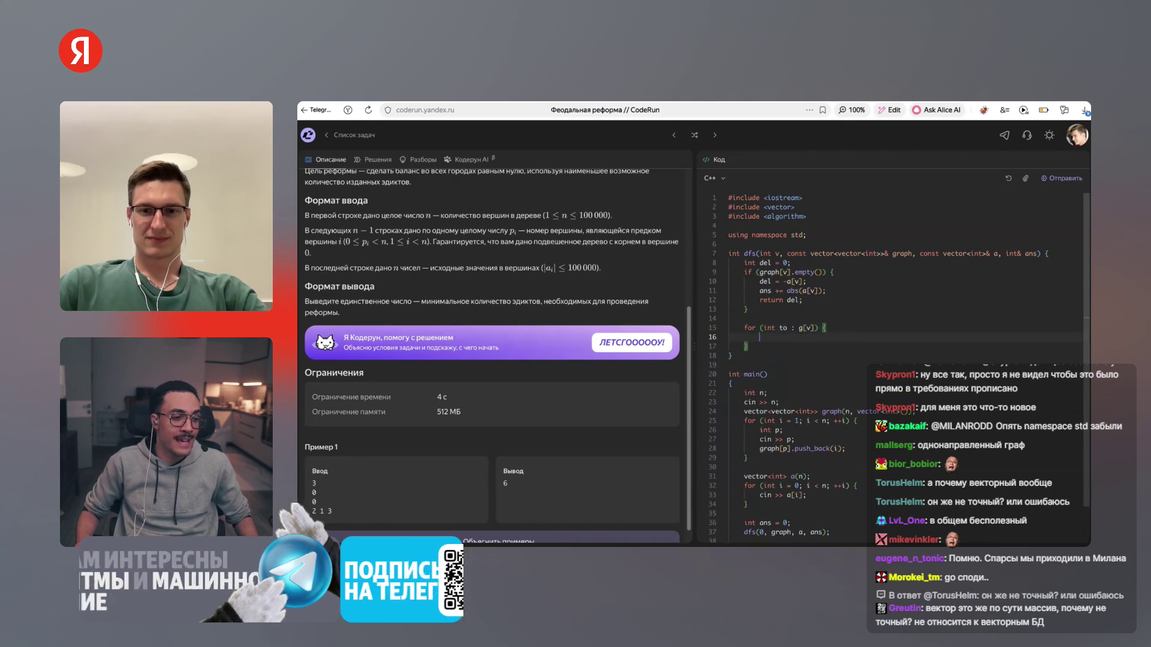
pyautogui.press('Return')
pyautogui.write('del += dfs(to, ')
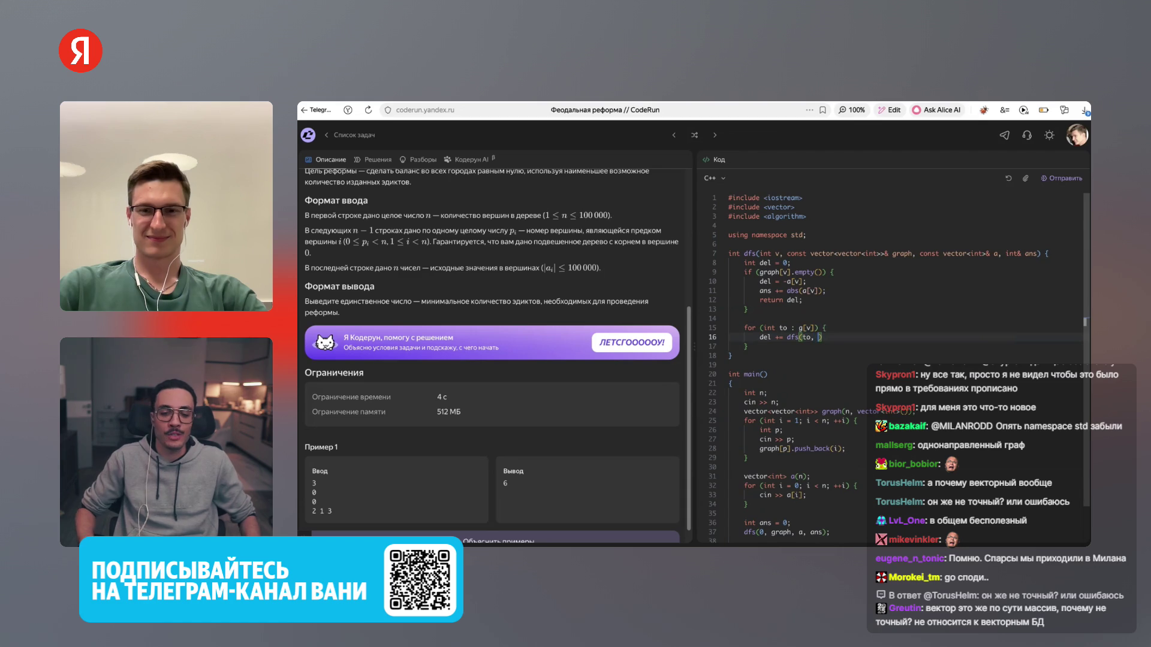
pyautogui.write('graph')
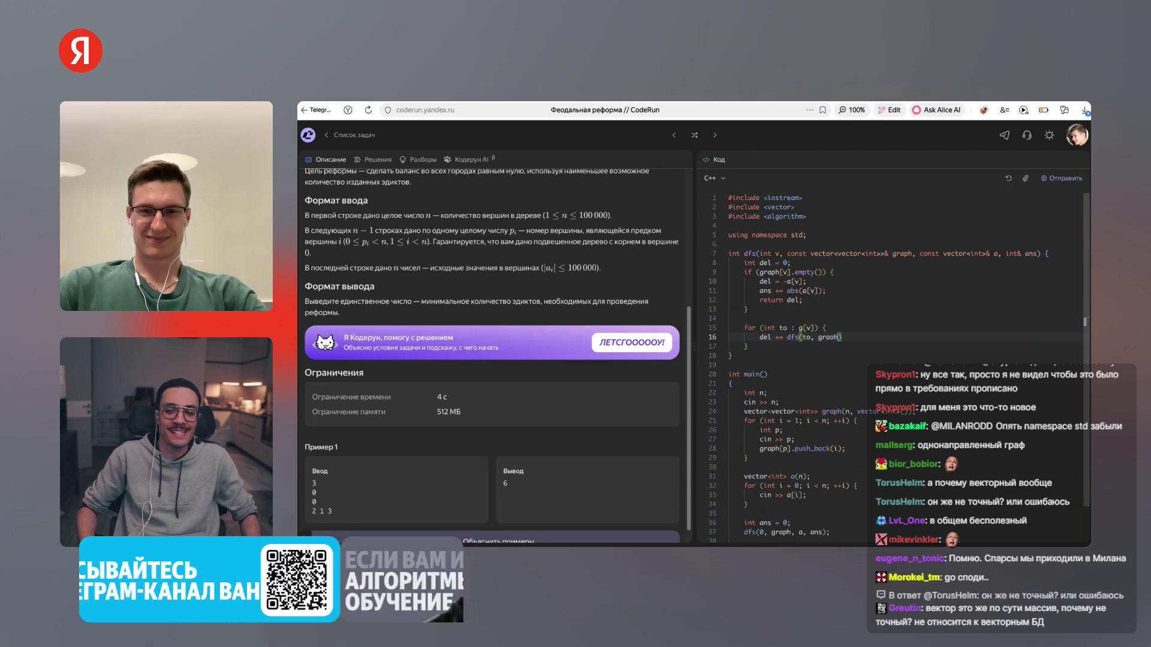
pyautogui.write(', a, ans')
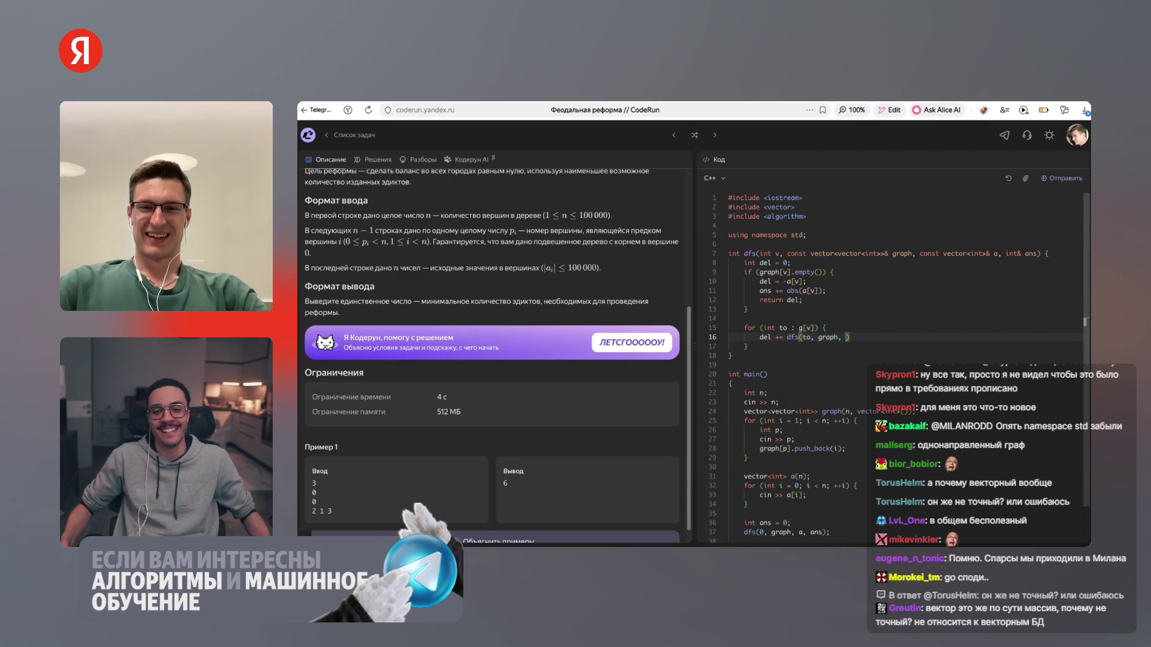